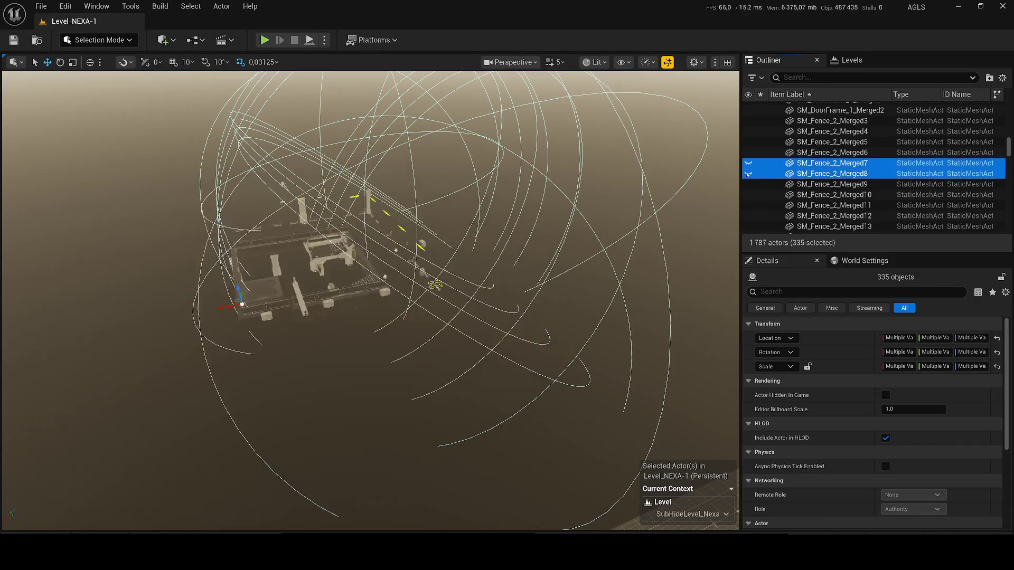
click(749, 174)
Step: Hide the two selected fence actors from the Outliner
scroll(331, 99, down, 2)
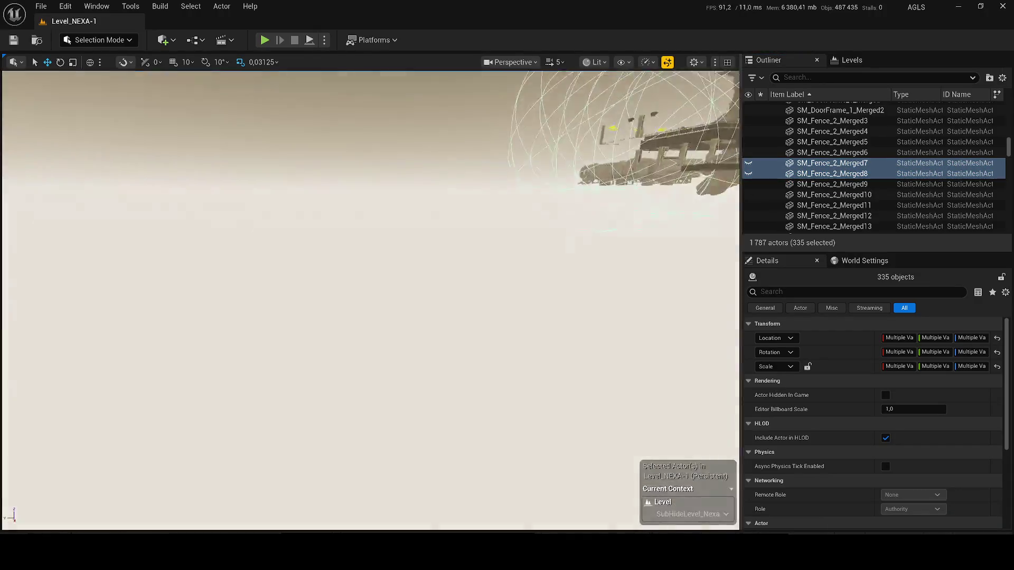
scroll(370, 295, up, 3)
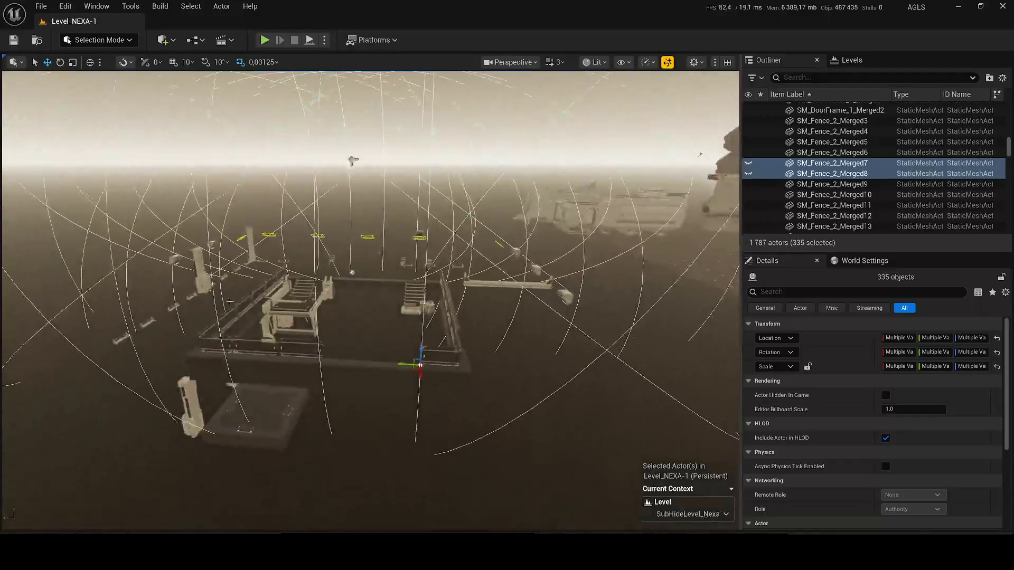
Step: Ctrl+click the modular pieces and fence platform pieces to add them to the selection
ctrl+click(259, 370)
ctrl+click(302, 372)
ctrl+click(348, 373)
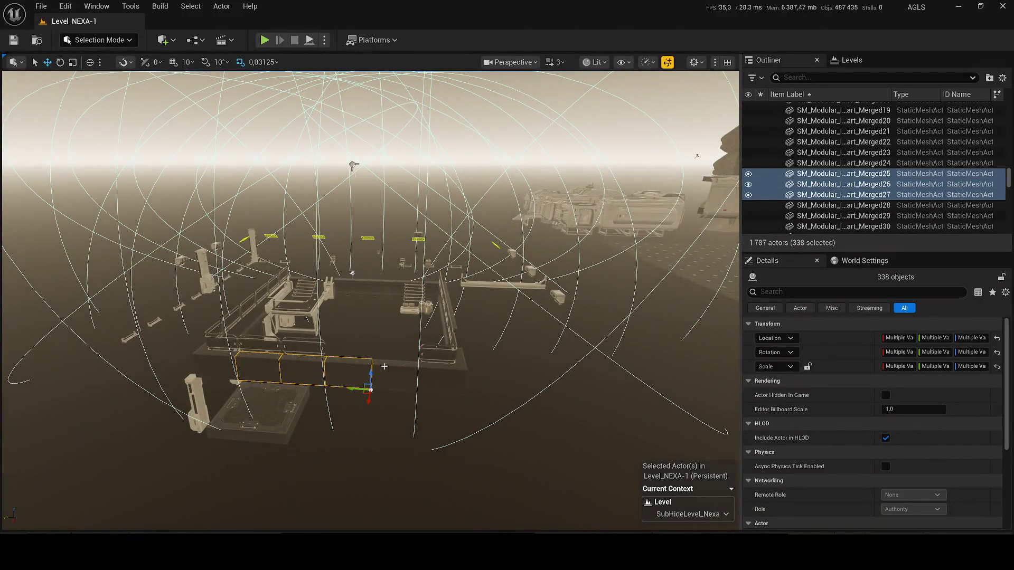
ctrl+click(442, 361)
ctrl+click(454, 380)
ctrl+click(447, 315)
ctrl+click(383, 343)
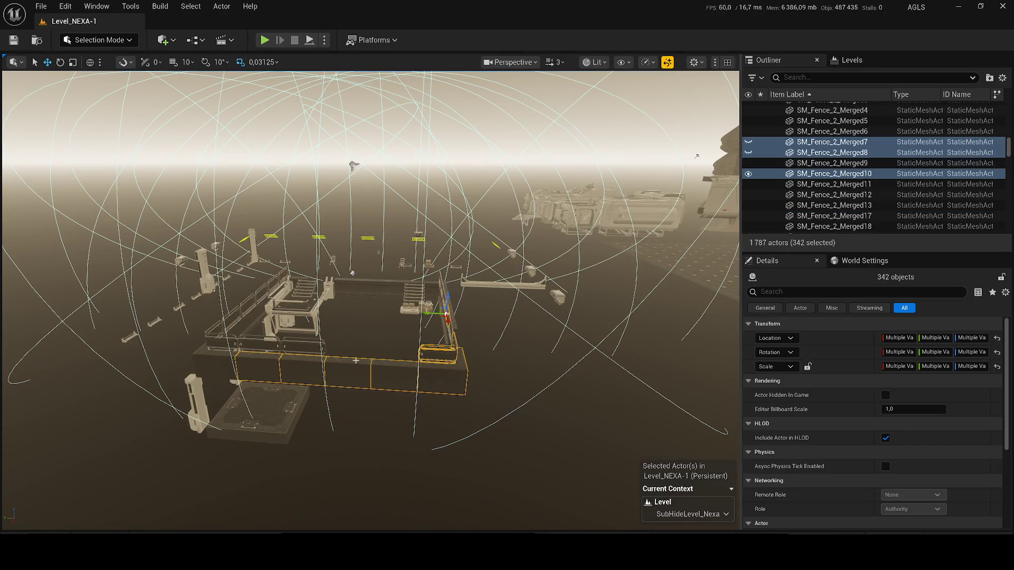
Step: Add the front-left platform, front-left column and column pieces, undoing one stray click
ctrl+click(264, 415)
ctrl+click(196, 404)
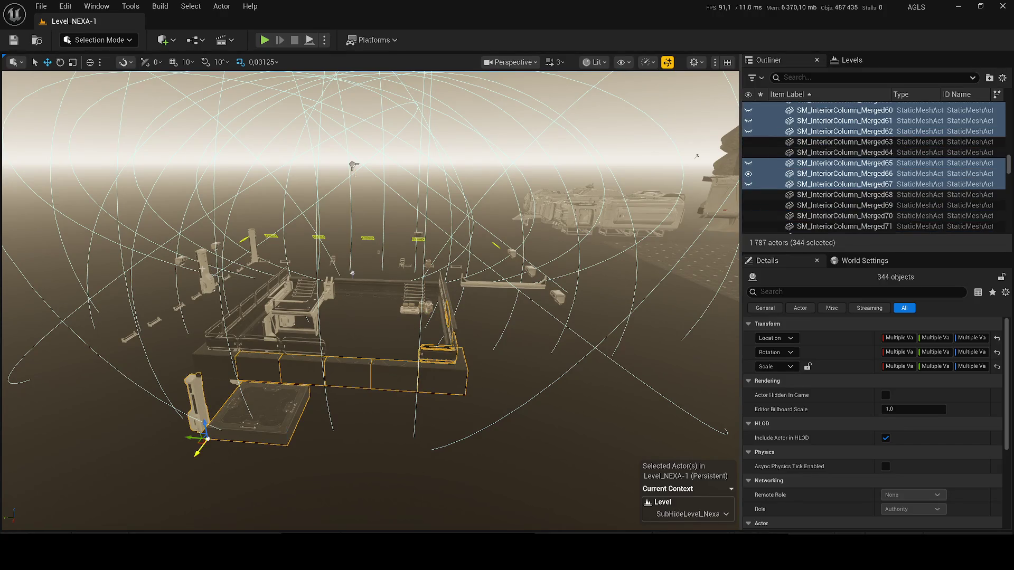
ctrl+click(187, 262)
key(ctrl+z)
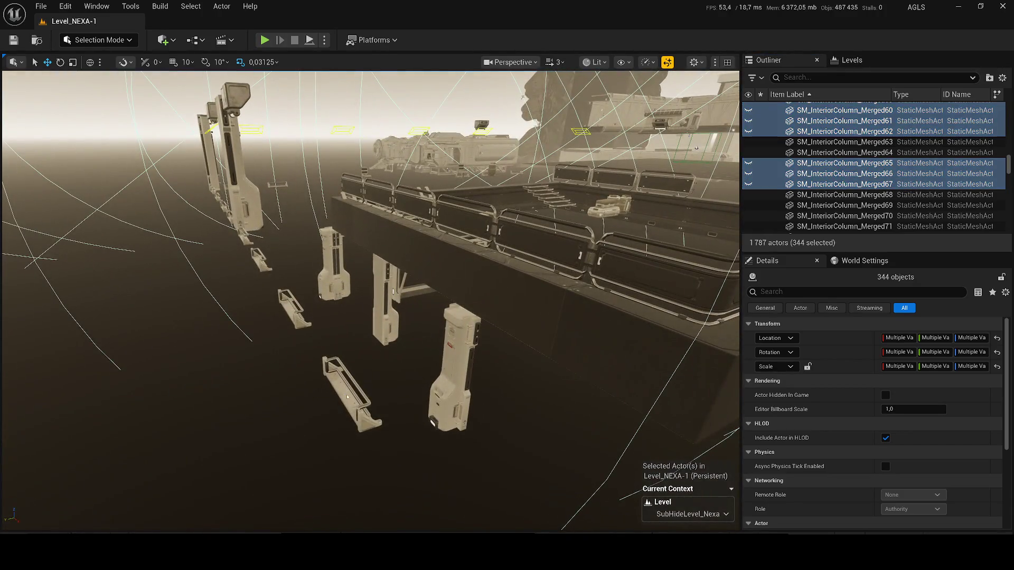
ctrl+click(347, 397)
Step: Add the column pieces, front column and beam segments above the columns to the selection
ctrl+click(290, 315)
ctrl+click(454, 370)
ctrl+click(384, 304)
ctrl+click(329, 274)
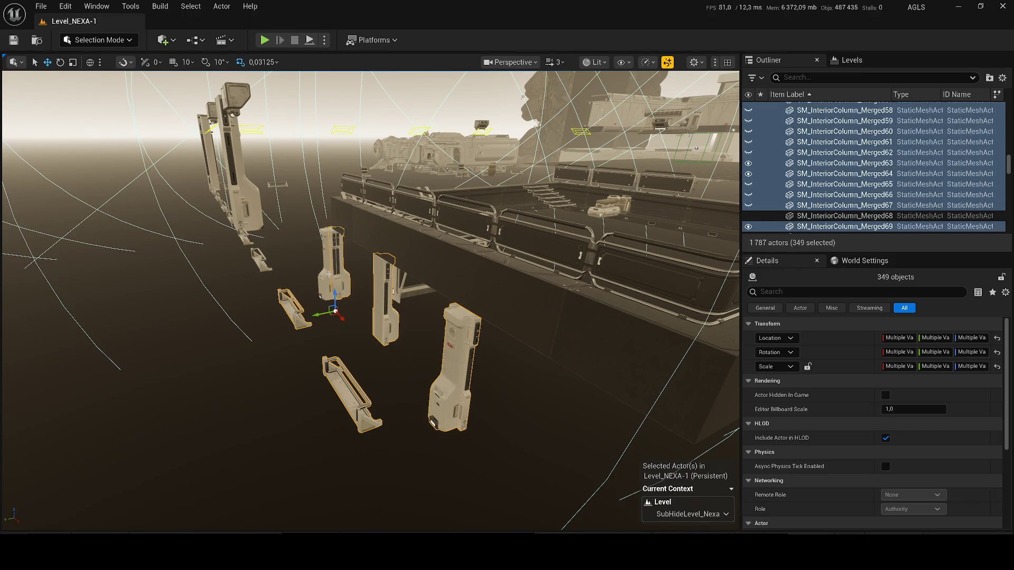
ctrl+click(379, 217)
ctrl+click(454, 264)
ctrl+click(343, 216)
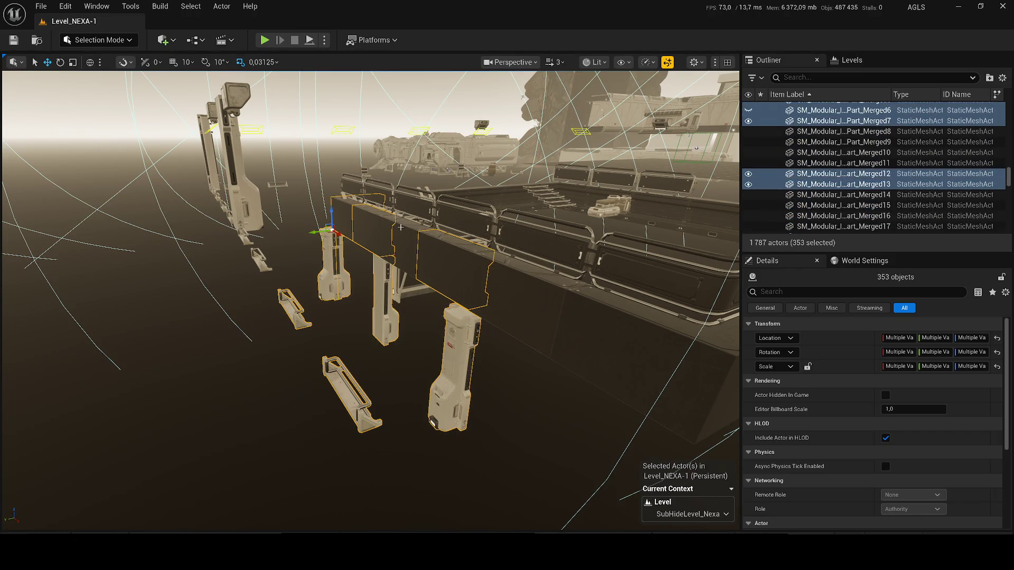
ctrl+click(393, 237)
Step: Add more beams and the back-left fence segments, then hide the selected fence and beam actors
ctrl+click(425, 237)
ctrl+click(502, 260)
ctrl+click(528, 206)
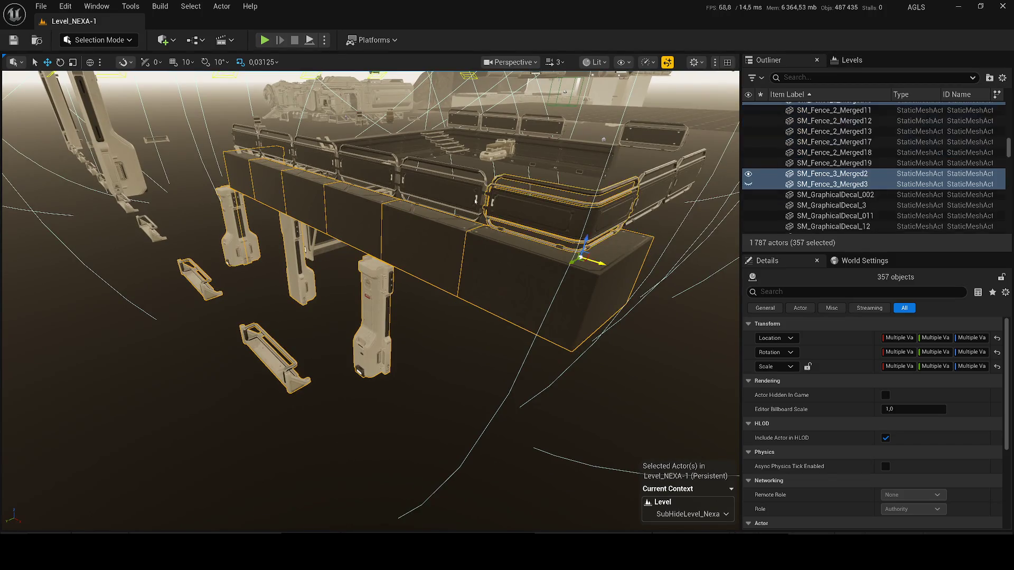
ctrl+click(444, 190)
ctrl+click(354, 175)
ctrl+click(316, 153)
ctrl+click(276, 145)
ctrl+click(246, 138)
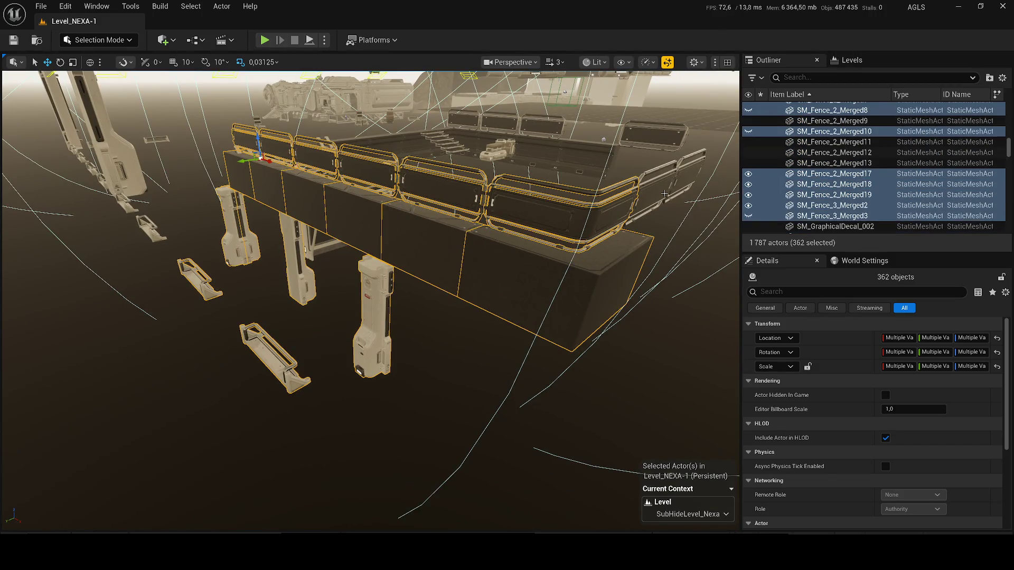
click(748, 204)
Step: Add the right fence panels, upper-right bench, middle and back panels, and front platform
ctrl+click(653, 212)
ctrl+click(686, 174)
ctrl+click(655, 134)
ctrl+click(560, 138)
ctrl+click(541, 124)
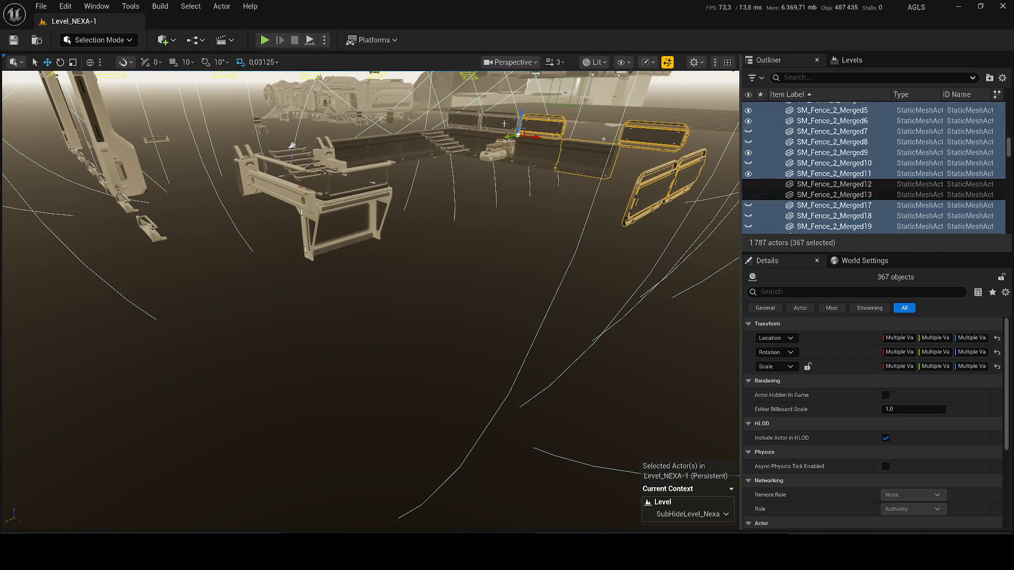
ctrl+click(499, 121)
ctrl+click(463, 120)
ctrl+click(353, 202)
Step: Add the upper lamps, tall pillars and two brackets, then fly up over the level
scroll(373, 185, down, 3)
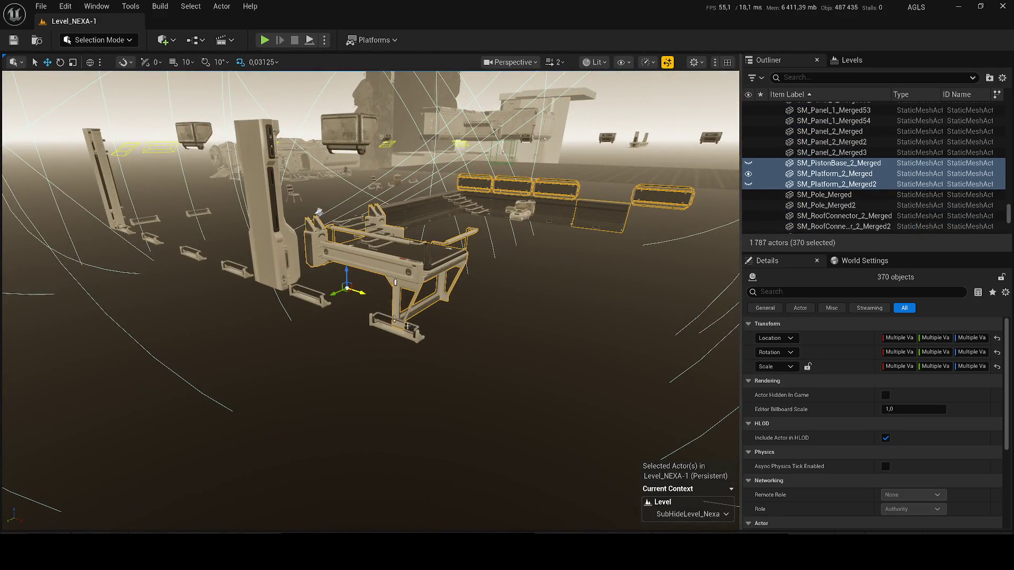
ctrl+click(349, 132)
ctrl+click(267, 174)
ctrl+click(113, 174)
ctrl+click(193, 134)
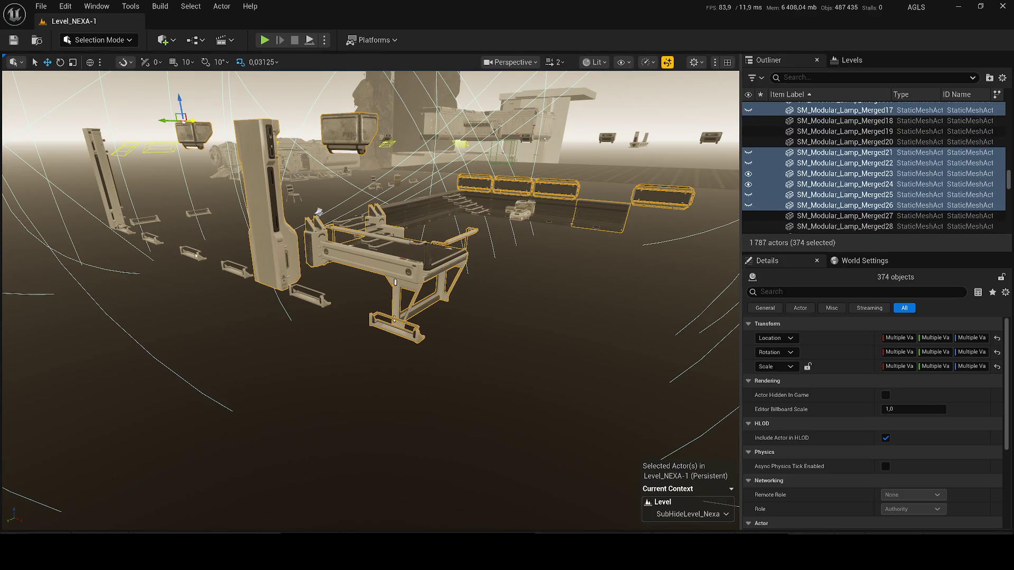
click(195, 256)
key(ctrl+z)
ctrl+click(239, 274)
ctrl+click(192, 255)
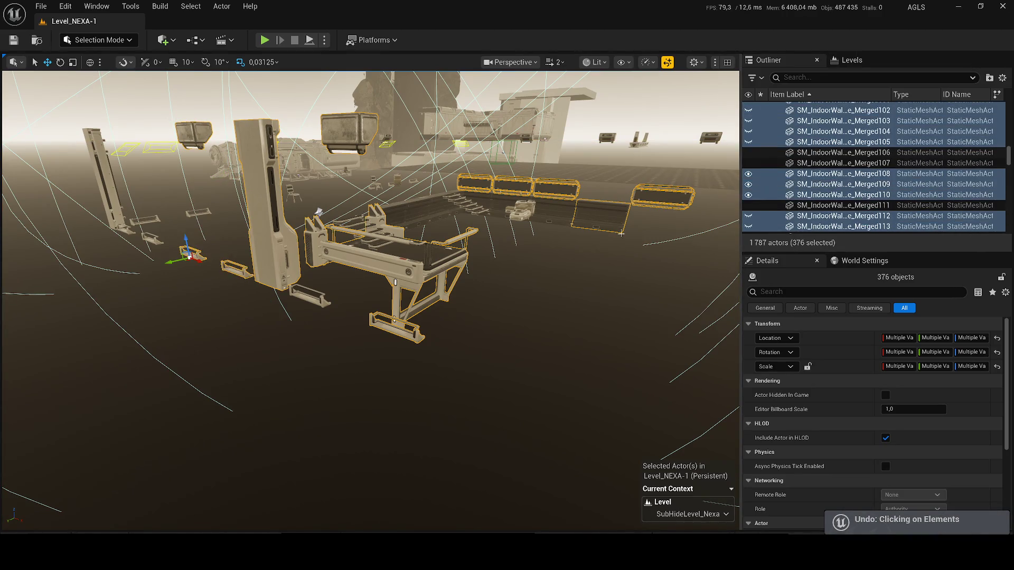
mouse_move(370, 264)
mouse_down()
mouse_move(465, 227)
mouse_move(604, 281)
mouse_up()
ctrl+click(604, 281)
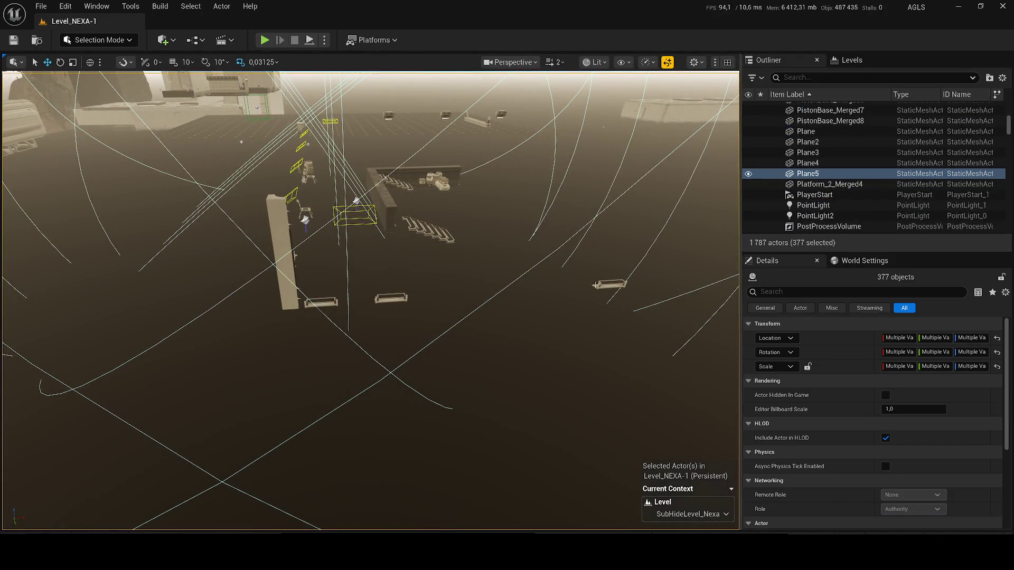
Step: Undo the floor plane pick and add two brackets and the tall wall to the selection
key(ctrl+z)
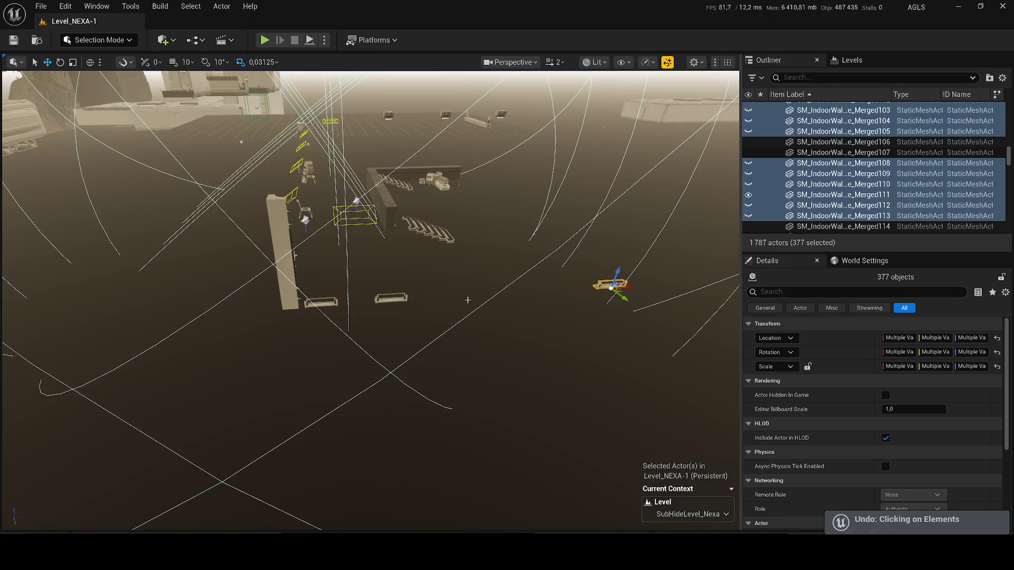
ctrl+click(391, 299)
ctrl+click(320, 302)
ctrl+click(287, 293)
drag(286, 294, 441, 317)
ctrl+click(449, 320)
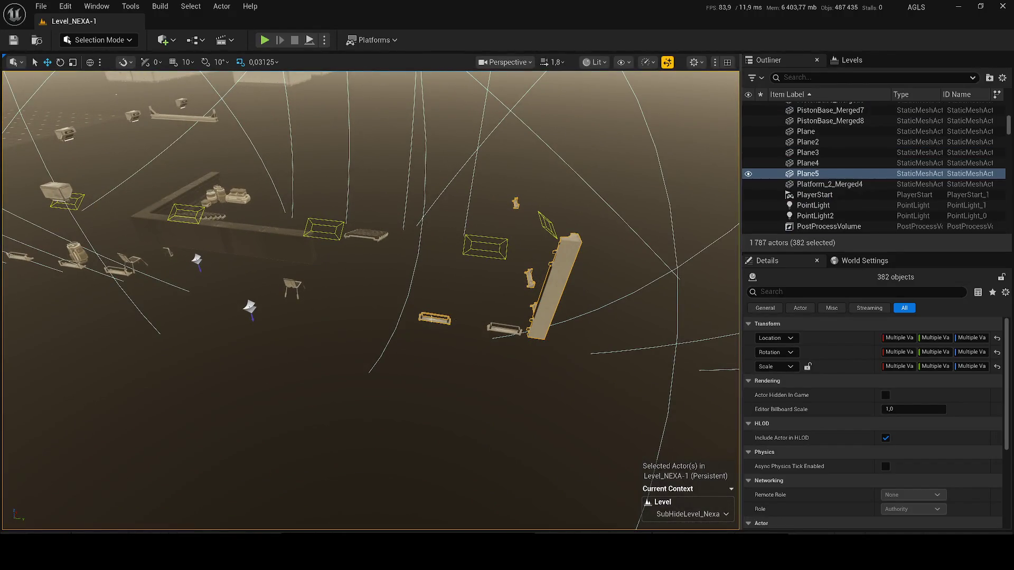
key(ctrl+z)
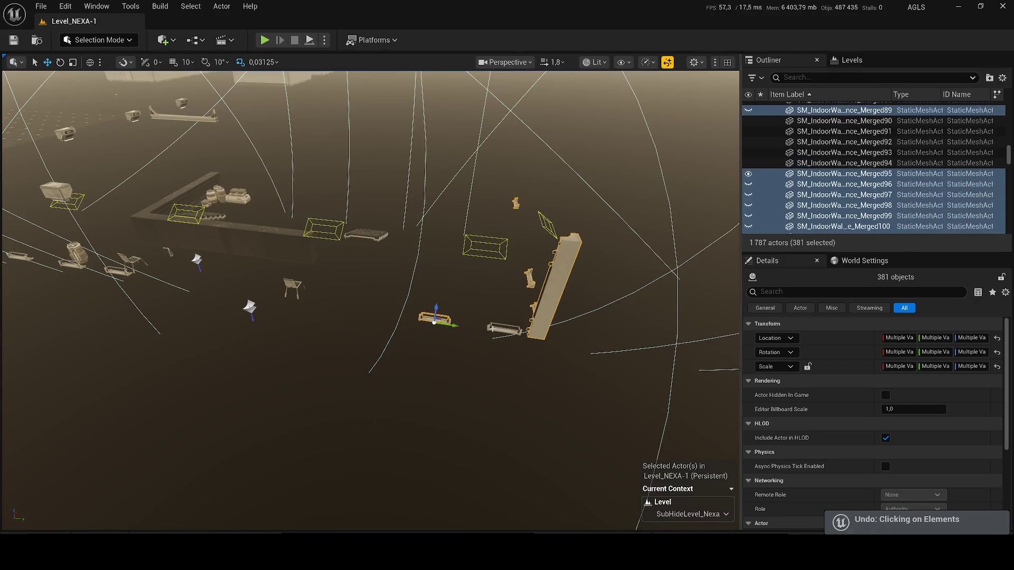
Step: Add the stair piece, two wall sections and the terminal to the selection
drag(499, 378, 499, 348)
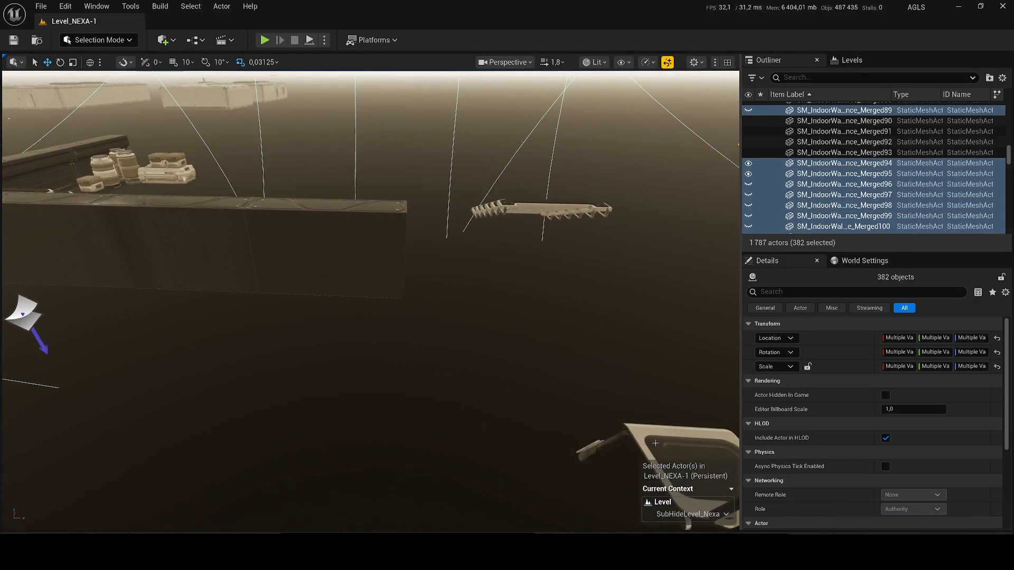
ctrl+click(508, 208)
drag(358, 220, 338, 232)
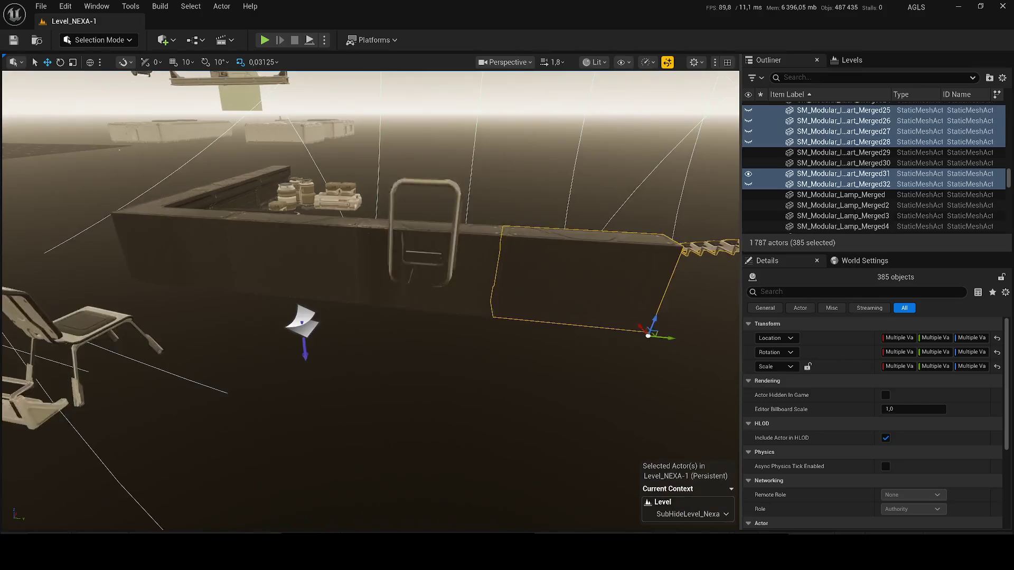
ctrl+click(444, 232)
ctrl+click(312, 227)
ctrl+click(482, 246)
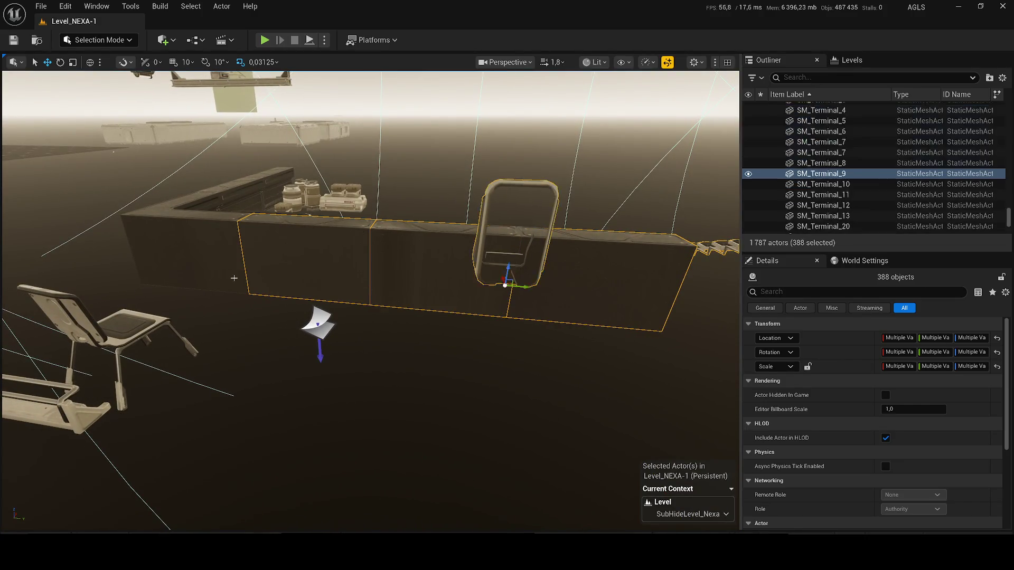
Step: Add the canister, the rail and a dark block, undoing stray chair and floor picks
ctrl+click(141, 319)
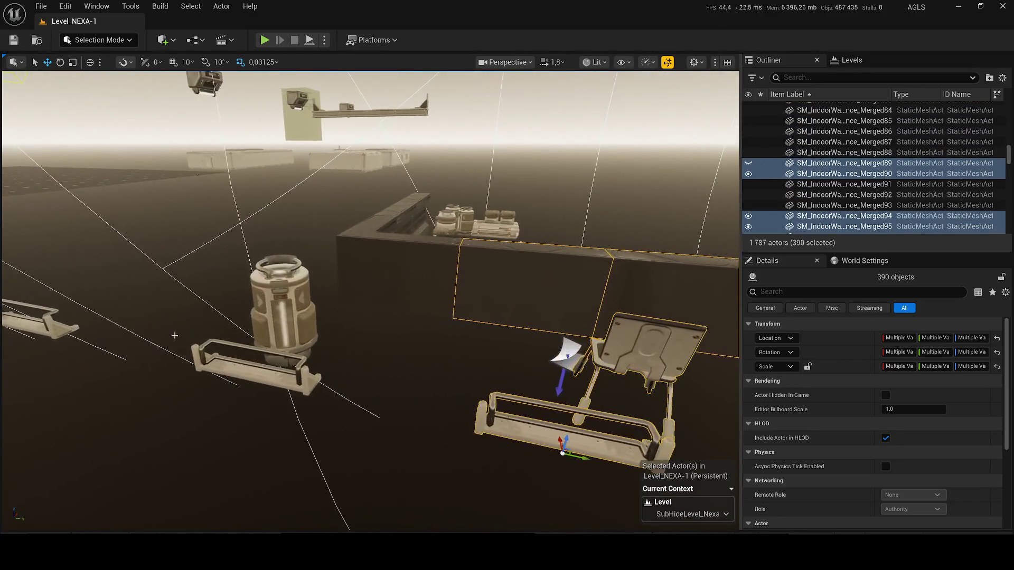
key(ctrl+z)
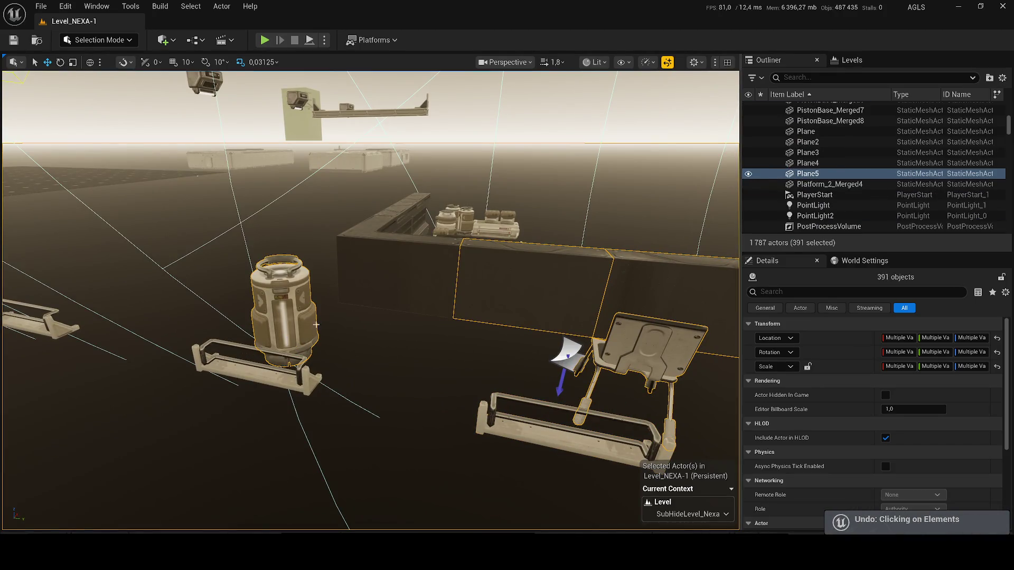
ctrl+click(314, 330)
drag(322, 316, 275, 315)
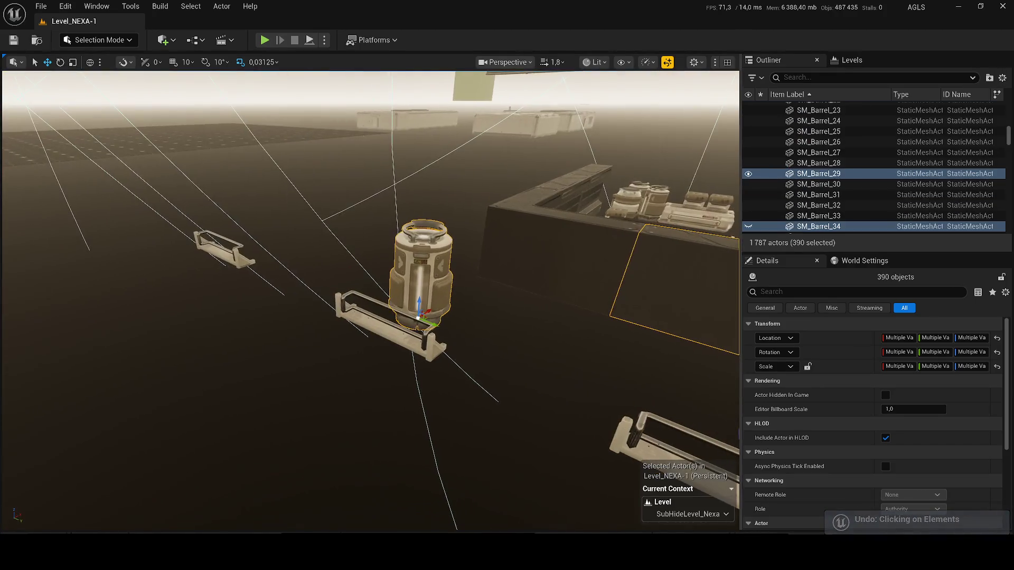
ctrl+click(374, 317)
ctrl+click(735, 185)
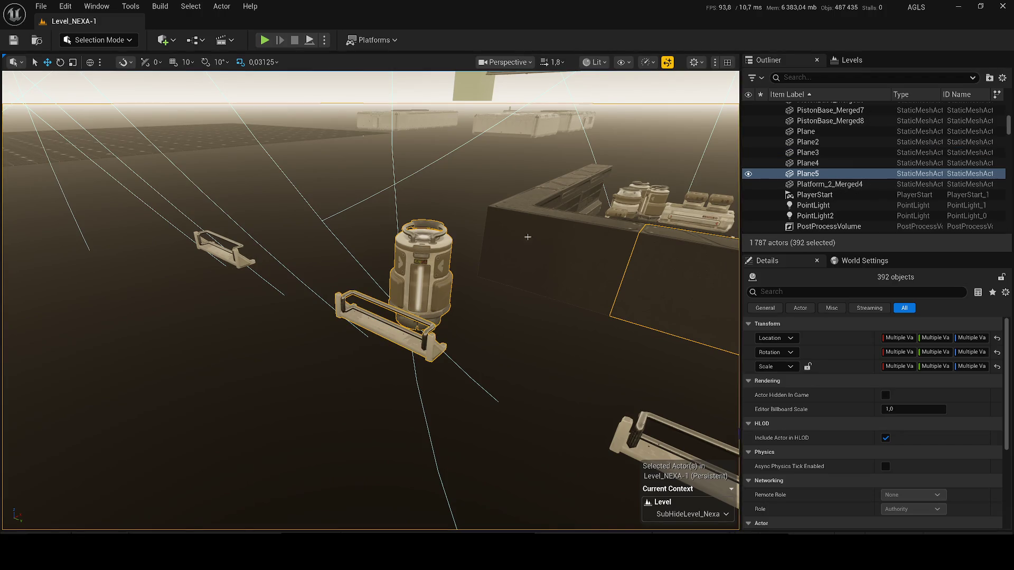
key(ctrl+z)
key(f)
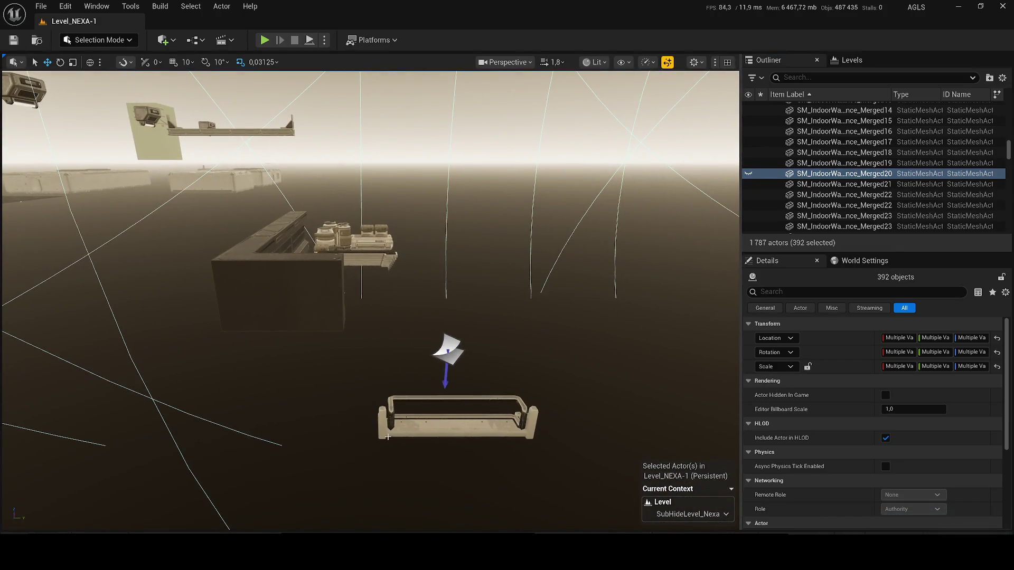
ctrl+click(337, 305)
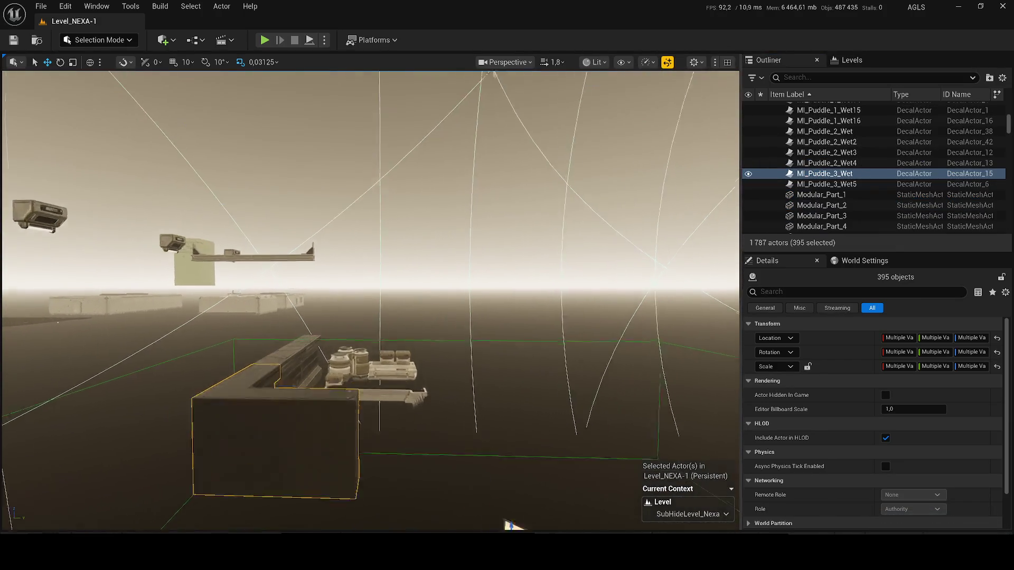
Step: Add the pallet crate and barrel, hanging platform and hanging lamp to the selection
key(f)
ctrl+click(402, 398)
ctrl+click(355, 388)
ctrl+click(272, 242)
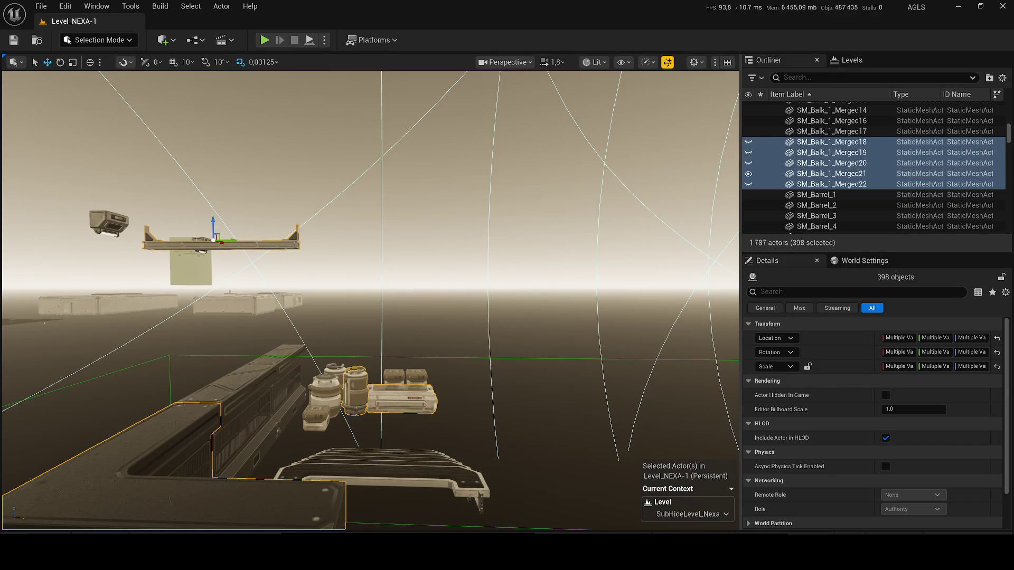
ctrl+click(113, 220)
key(f)
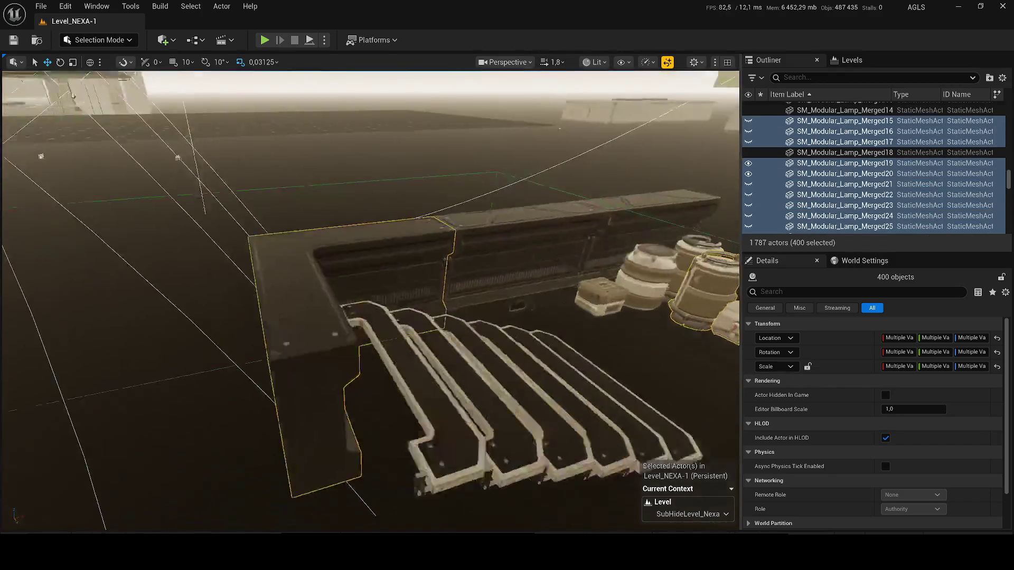
Step: Select the lower stairs, pallet crates, barrels and small crate, then hide them with H
ctrl+click(175, 310)
ctrl+click(417, 319)
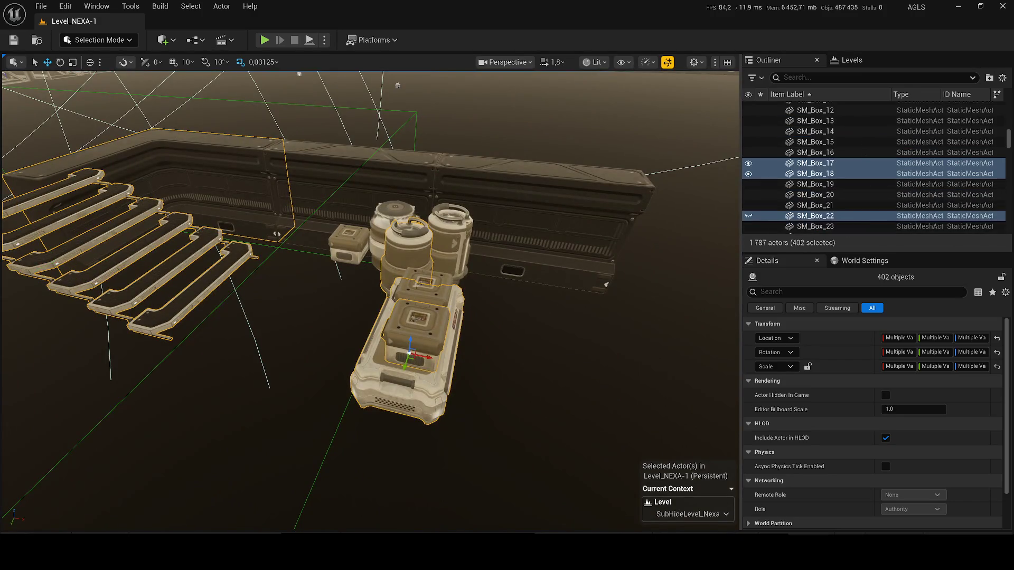
ctrl+click(423, 281)
ctrl+click(412, 220)
ctrl+click(449, 221)
ctrl+click(348, 244)
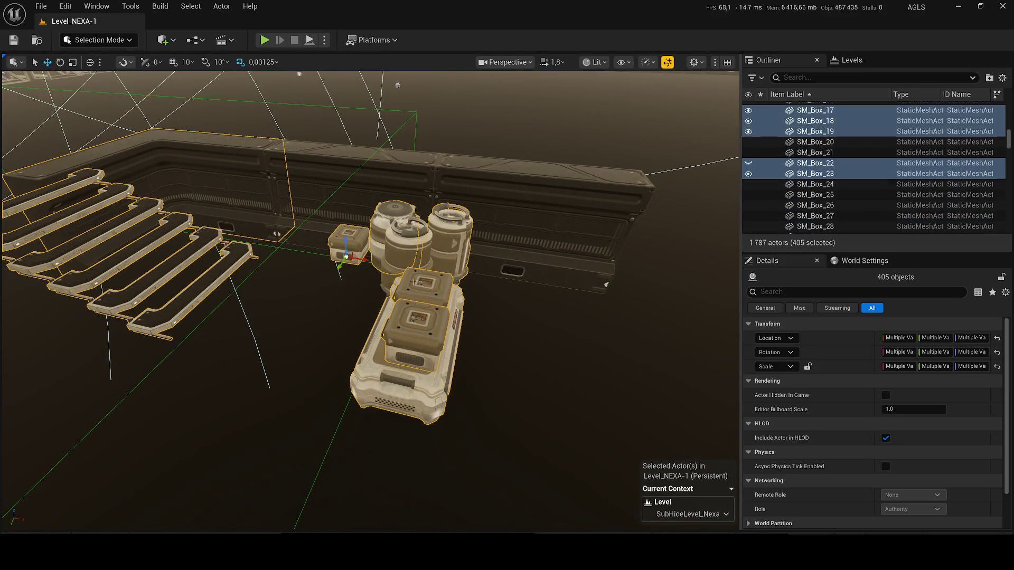
ctrl+click(422, 396)
key(h)
Step: Select the left and right wall sections and hide them via the Outliner eye icon
ctrl+click(430, 209)
ctrl+click(443, 211)
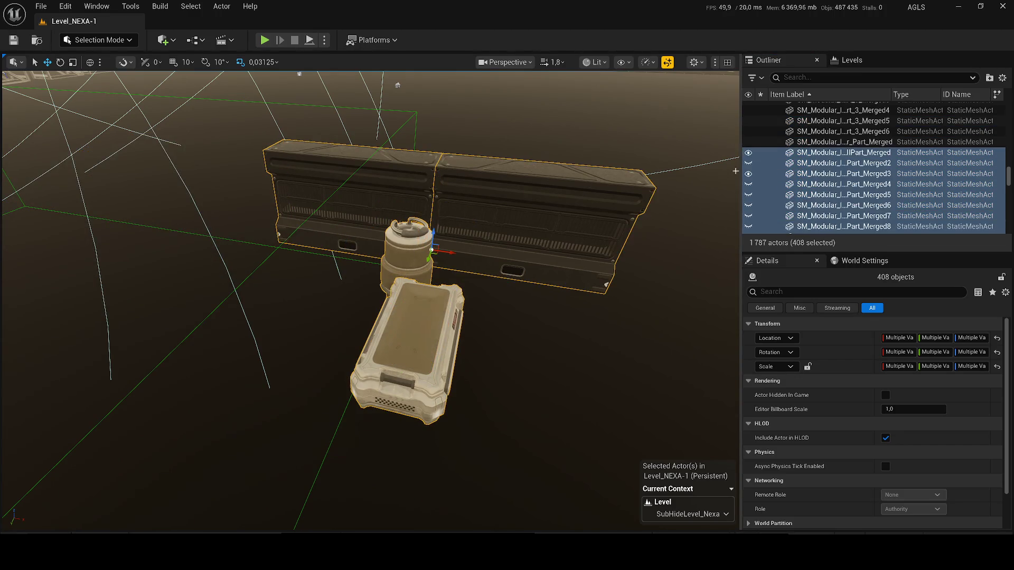
click(748, 184)
scroll(370, 296, down, 5)
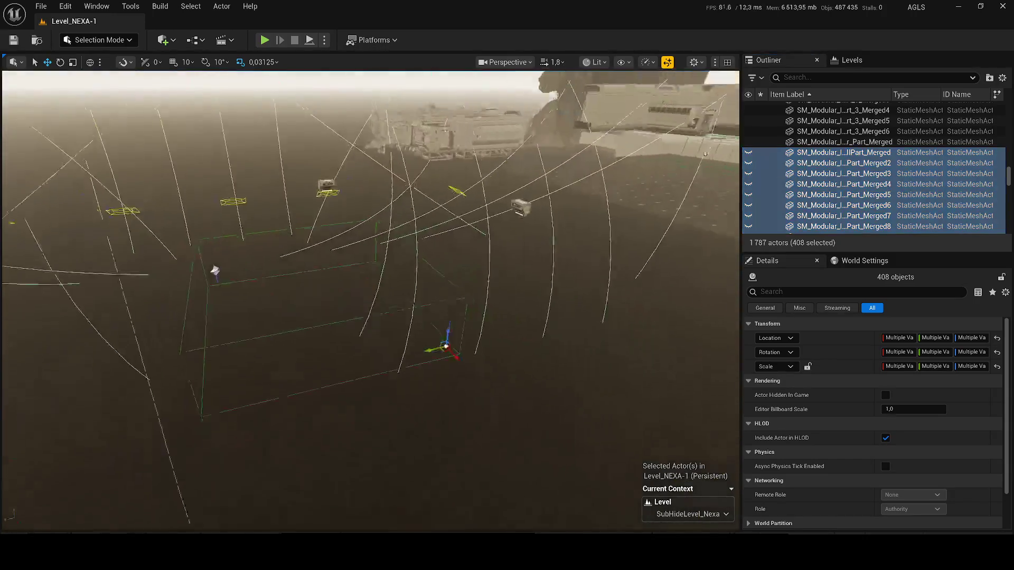
scroll(369, 295, up, 3)
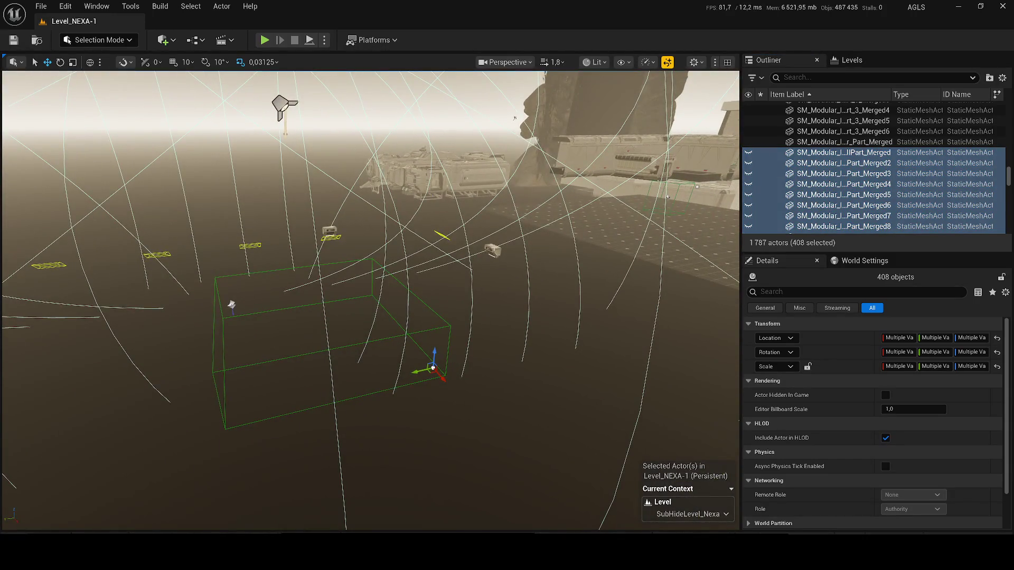
Step: Add two lamps and the puddle decal, then toggle the floor tiles hidden
ctrl+click(493, 251)
ctrl+click(328, 233)
scroll(475, 301, up, 5)
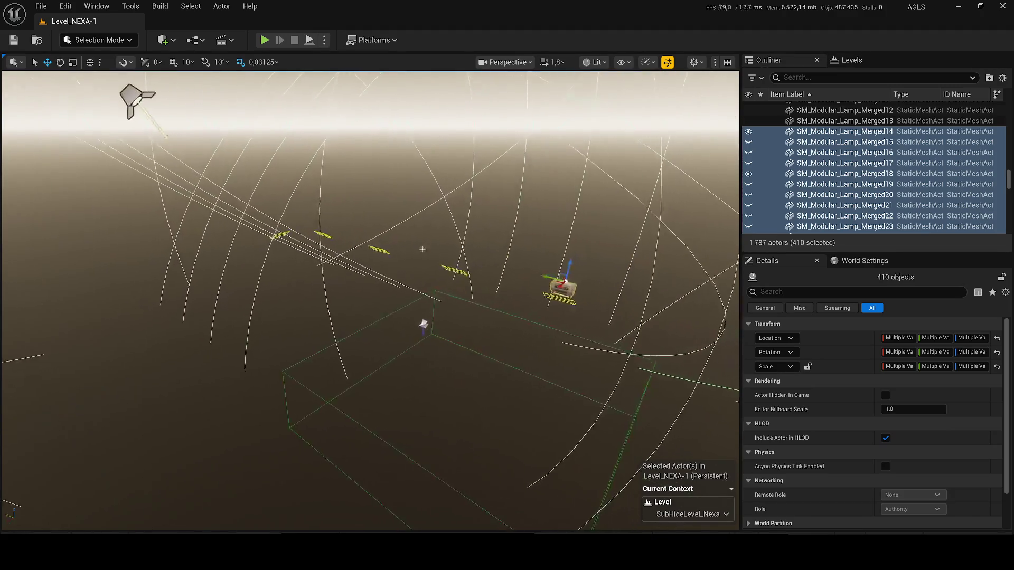
ctrl+click(420, 323)
click(748, 174)
click(748, 173)
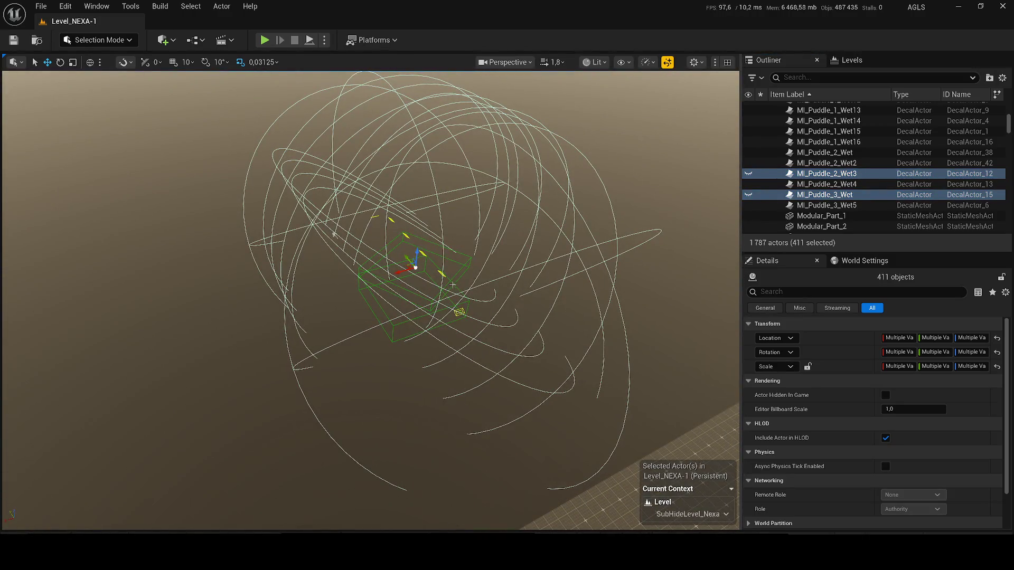
Step: Group the selected lamps, lights and floor-tile block as GroupActor0 and make it visible
key(ctrl+g)
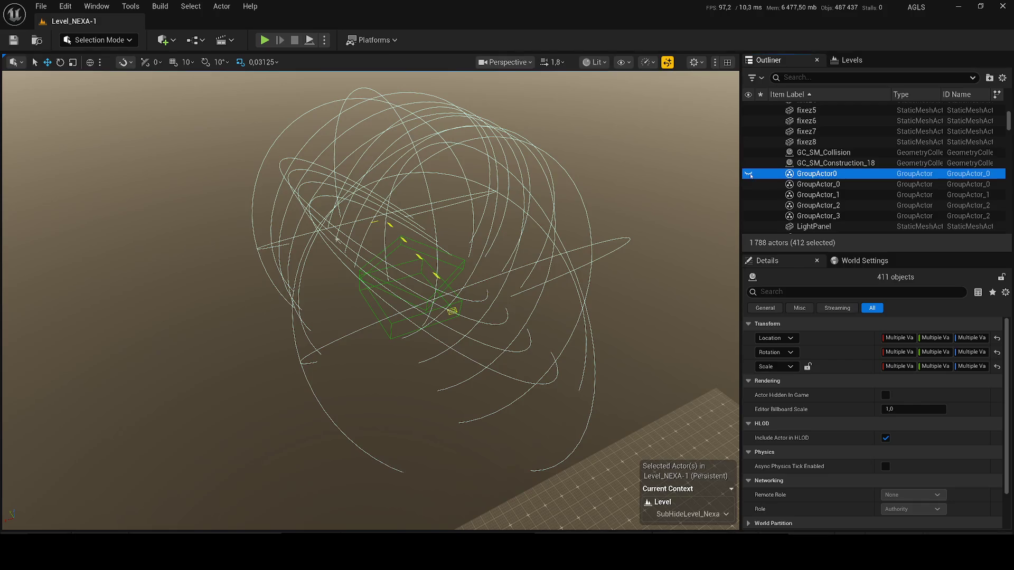
click(748, 173)
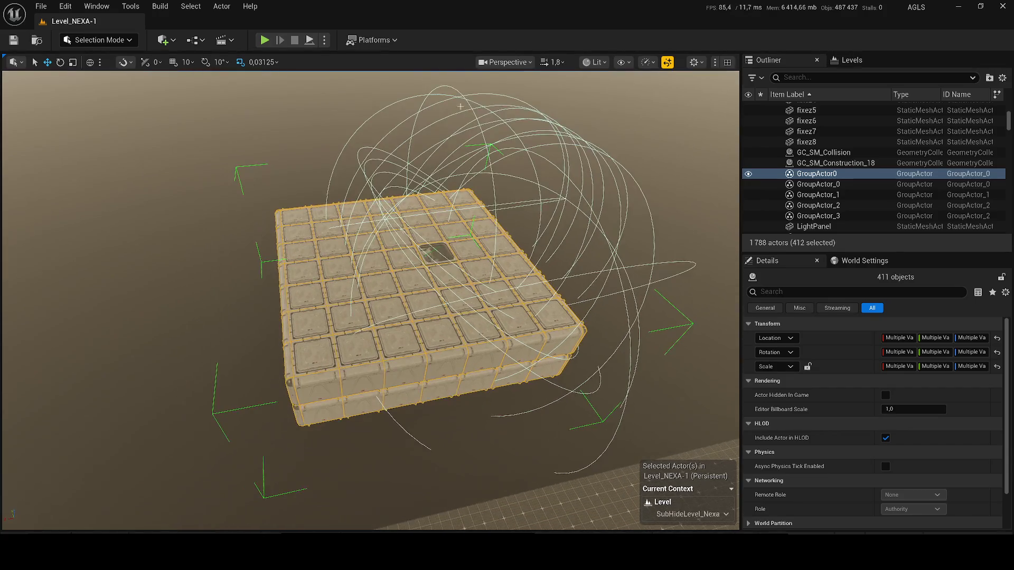
scroll(93, 82, down, 10)
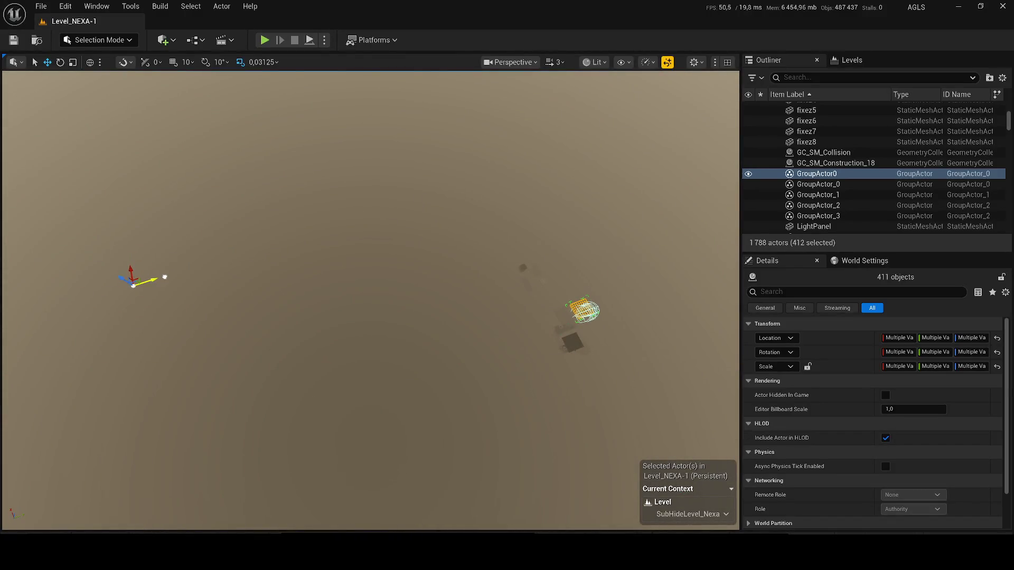
Step: Undo the accidental element move, then select GroupActor_0 alone and frame it
key(ctrl+z)
scroll(504, 219, up, 3)
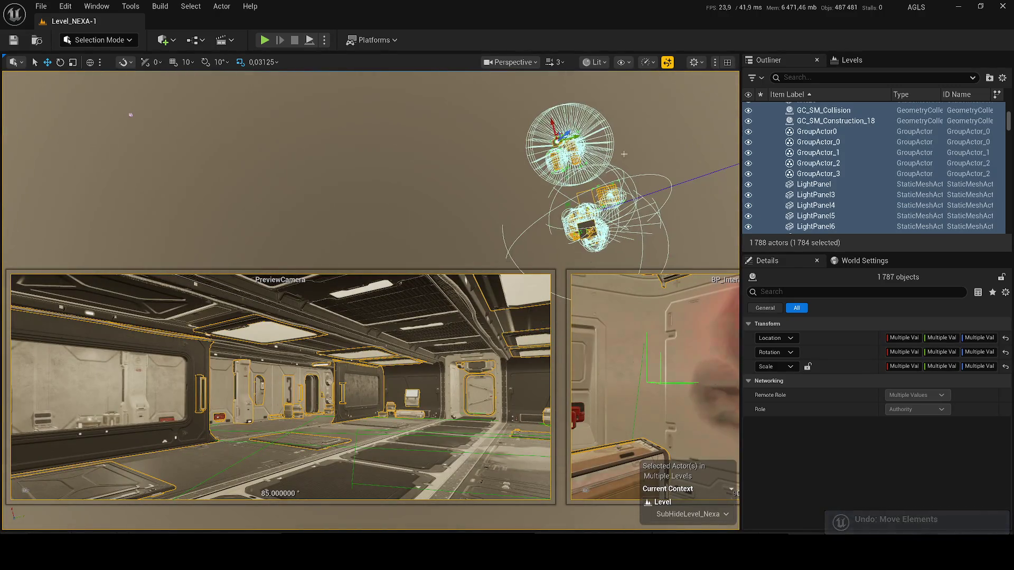
click(818, 141)
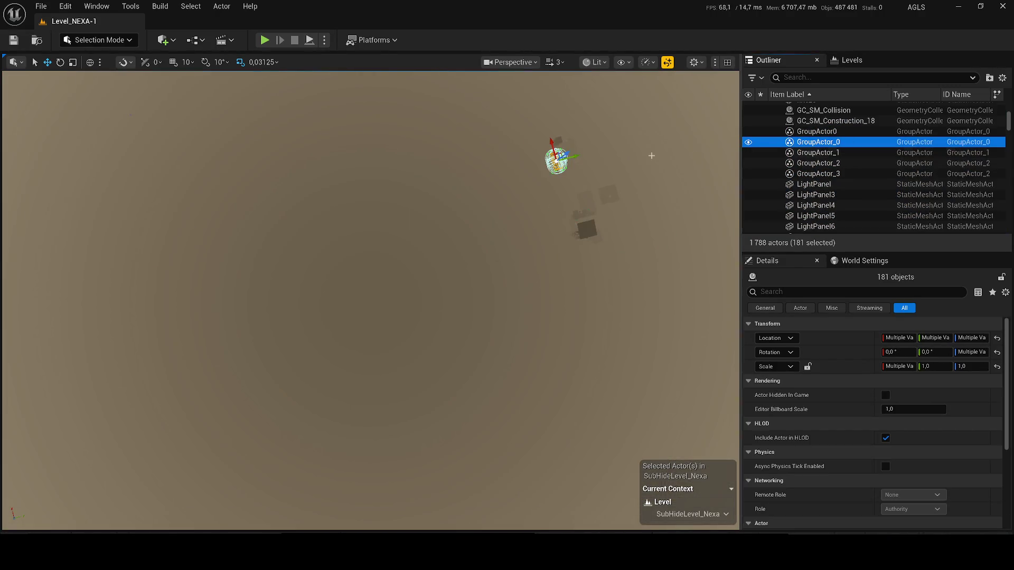
key(f)
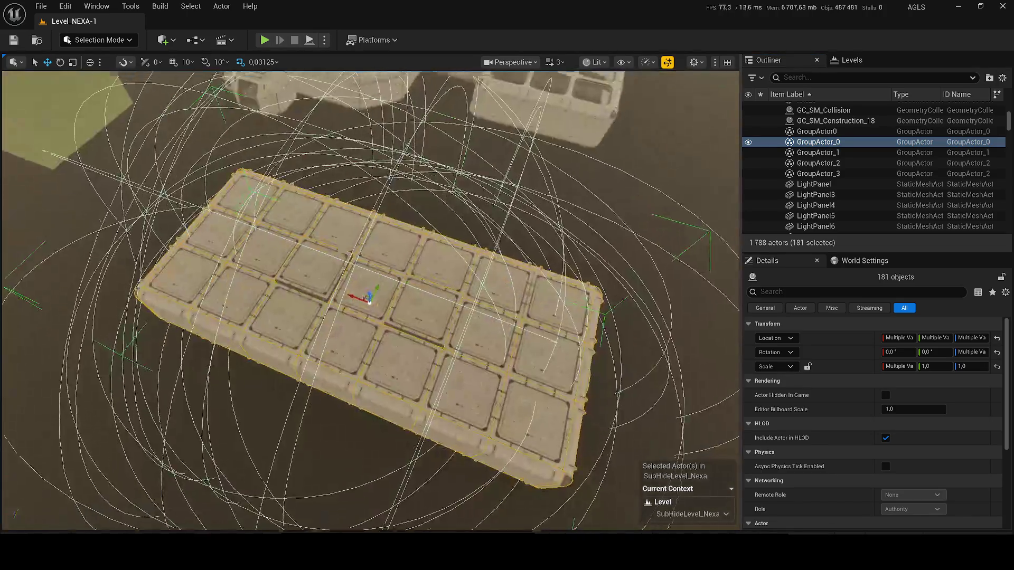
Step: Select the tile block at top centre and frame it up close
scroll(391, 242, down, 5)
click(438, 196)
key(f)
scroll(369, 301, down, 4)
scroll(369, 301, down, 5)
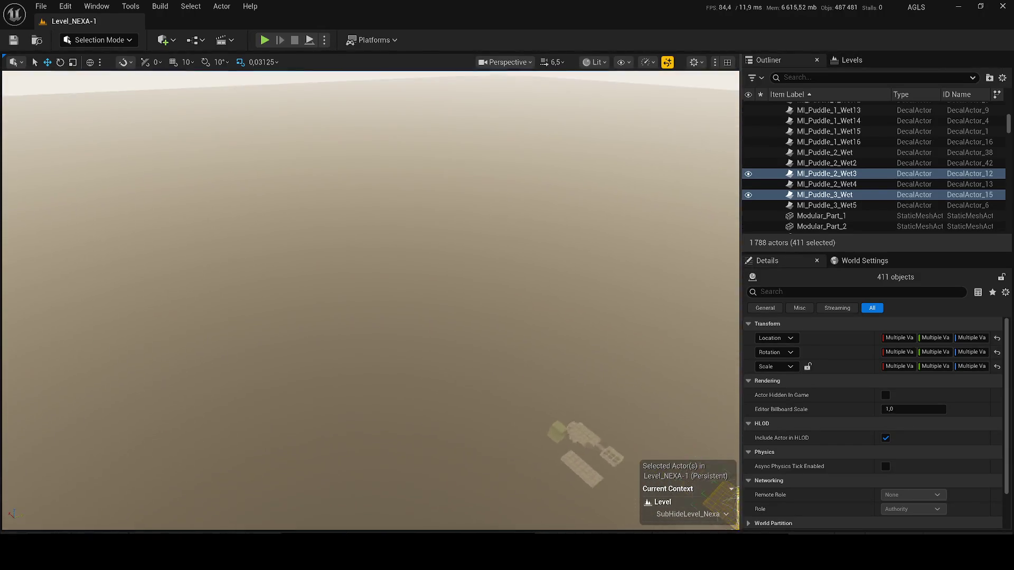
key(f)
scroll(361, 236, down, 5)
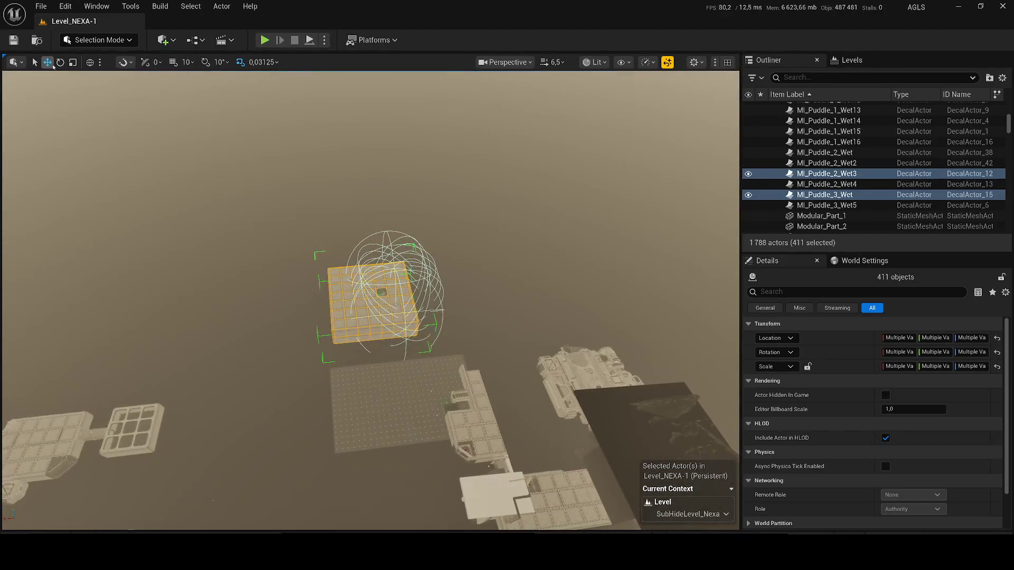
scroll(368, 231, up, 5)
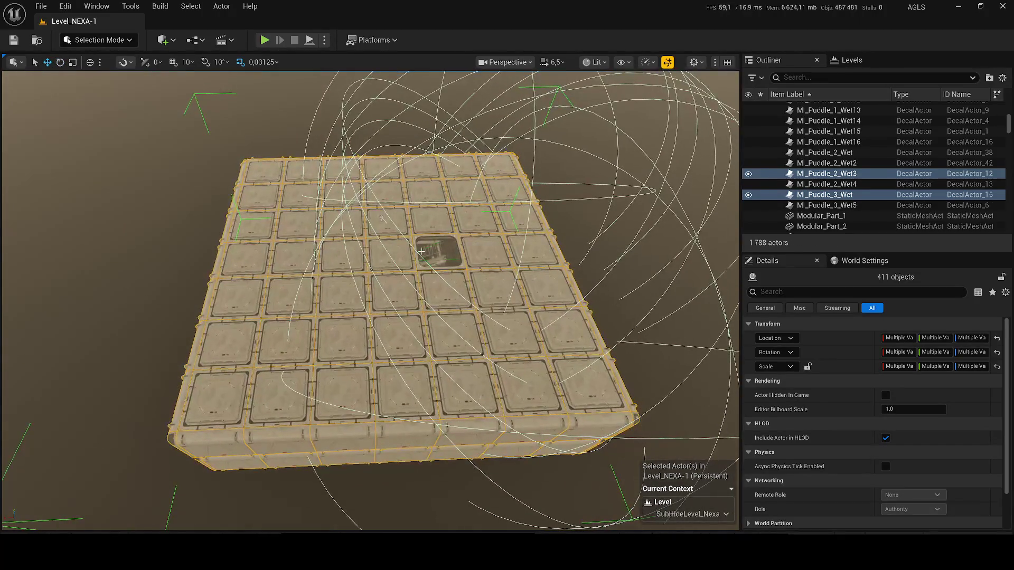
click(644, 294)
key(f)
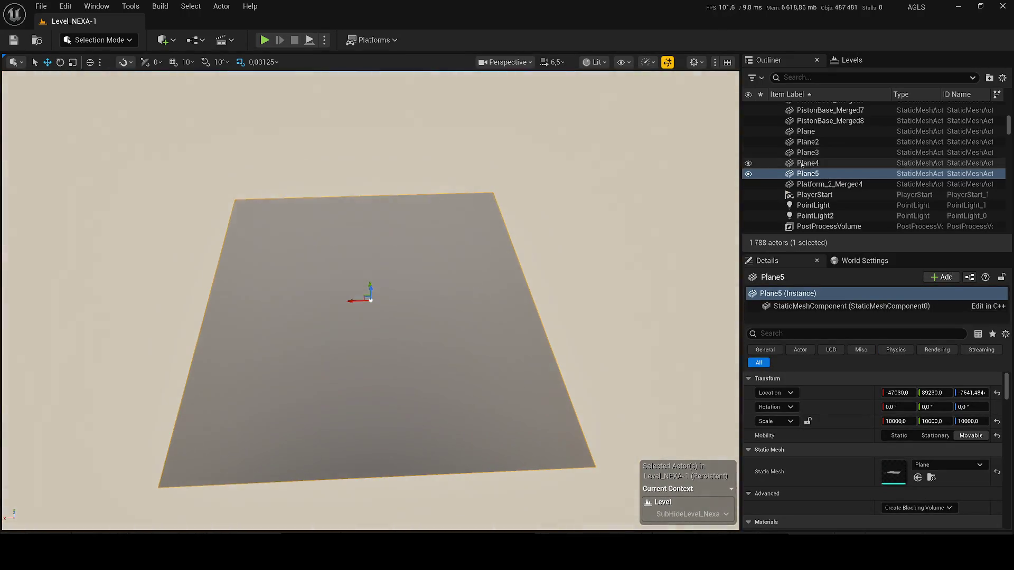
click(806, 164)
double_click(801, 197)
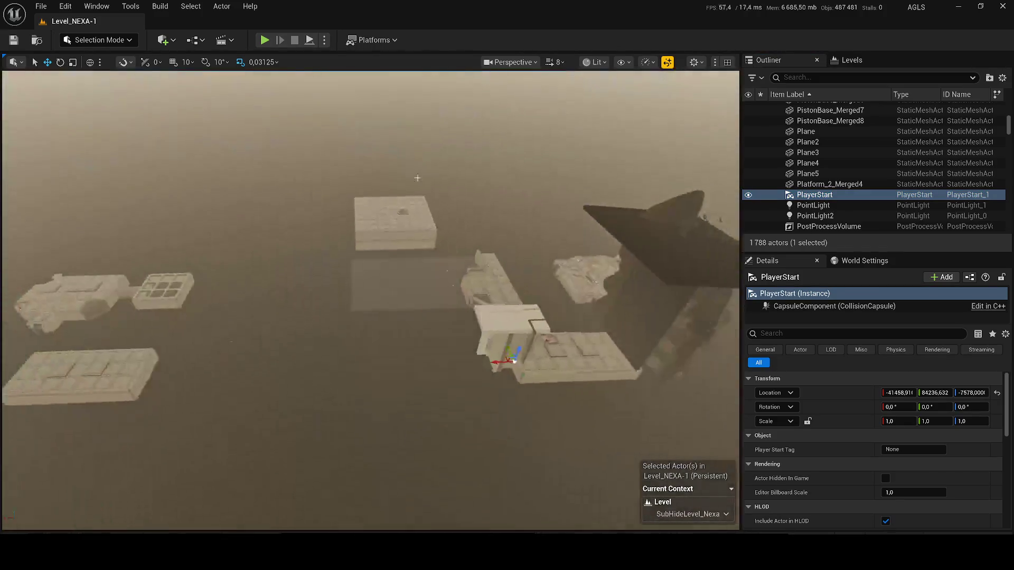
click(412, 196)
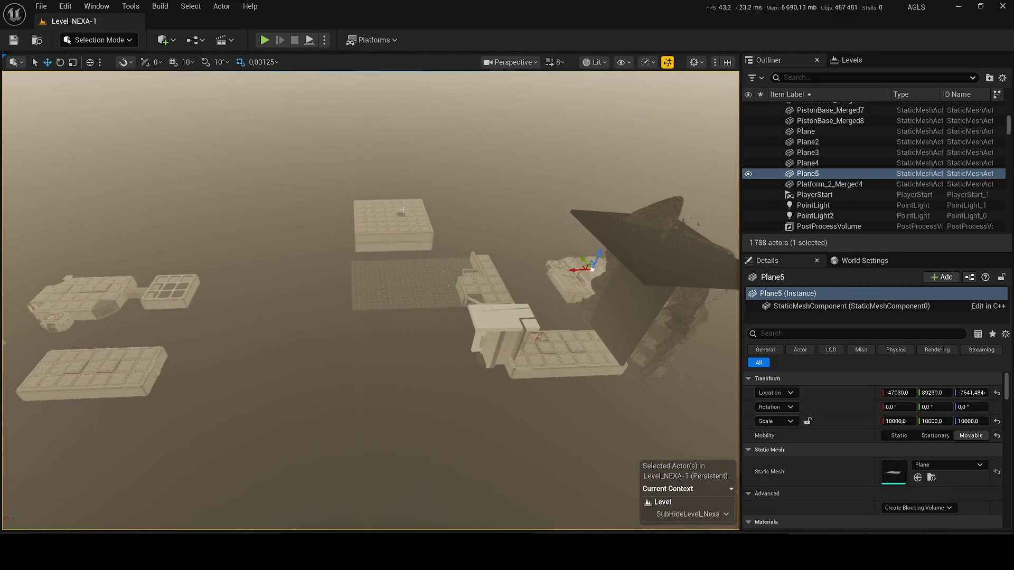
click(412, 197)
key(ctrl+shift+a)
key(f)
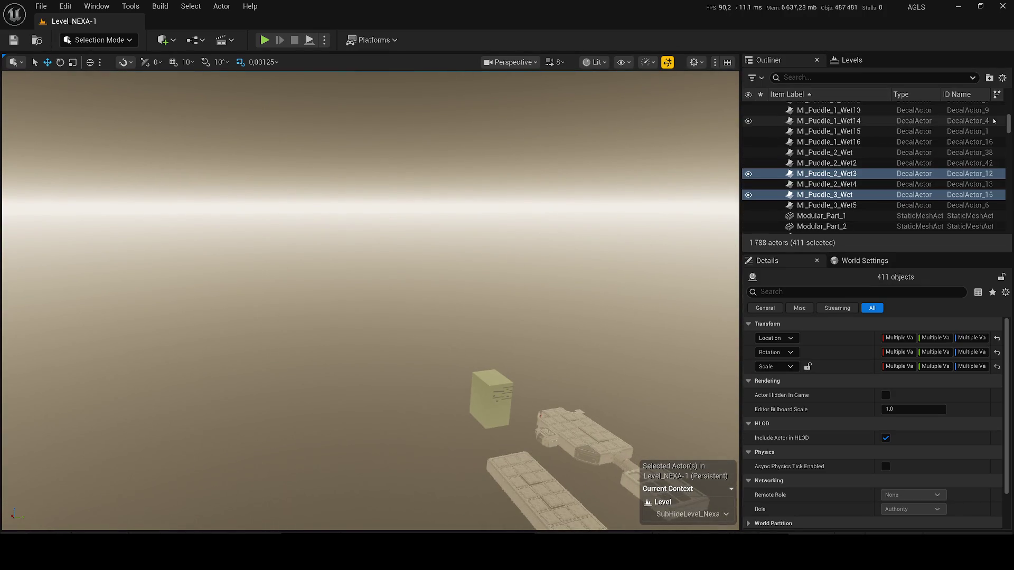
text(pla)
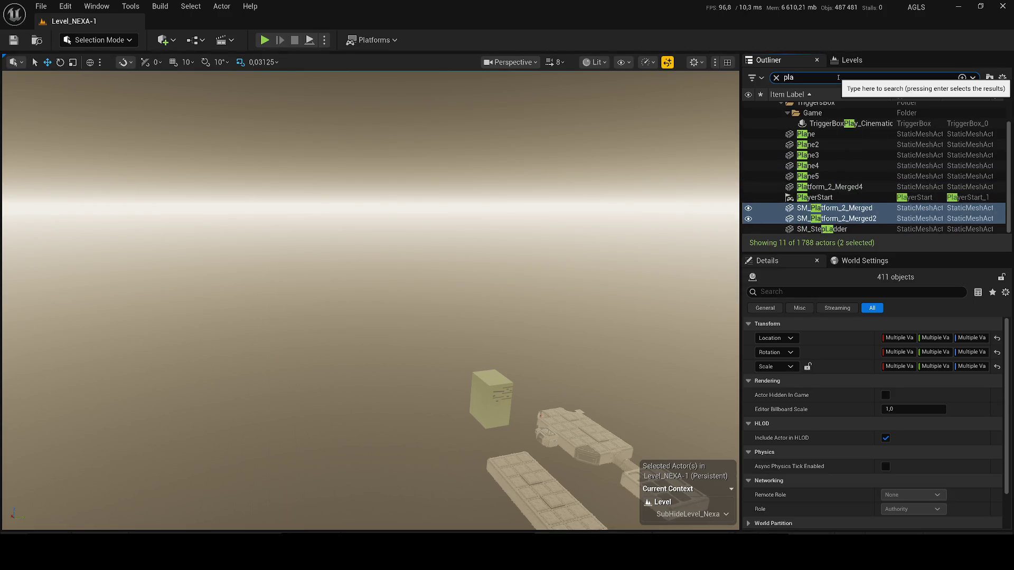
text(ne)
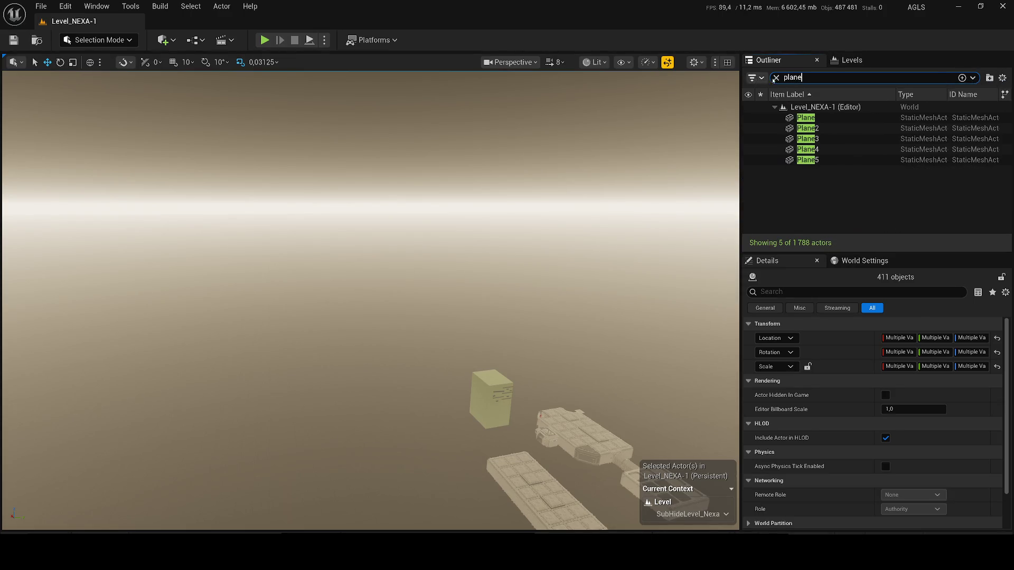
key(Escape)
key(f)
scroll(369, 301, down, 4)
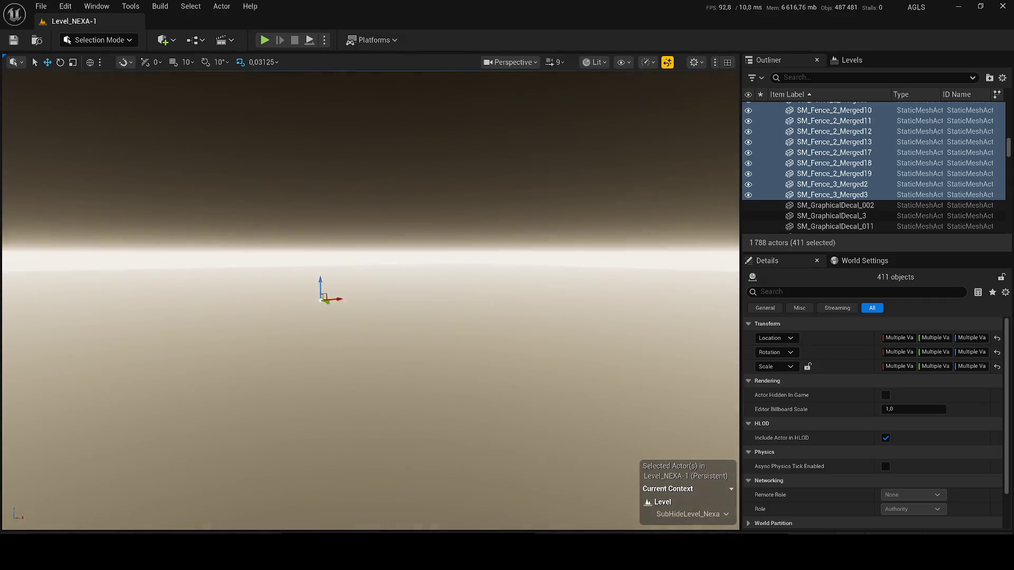
scroll(369, 301, down, 3)
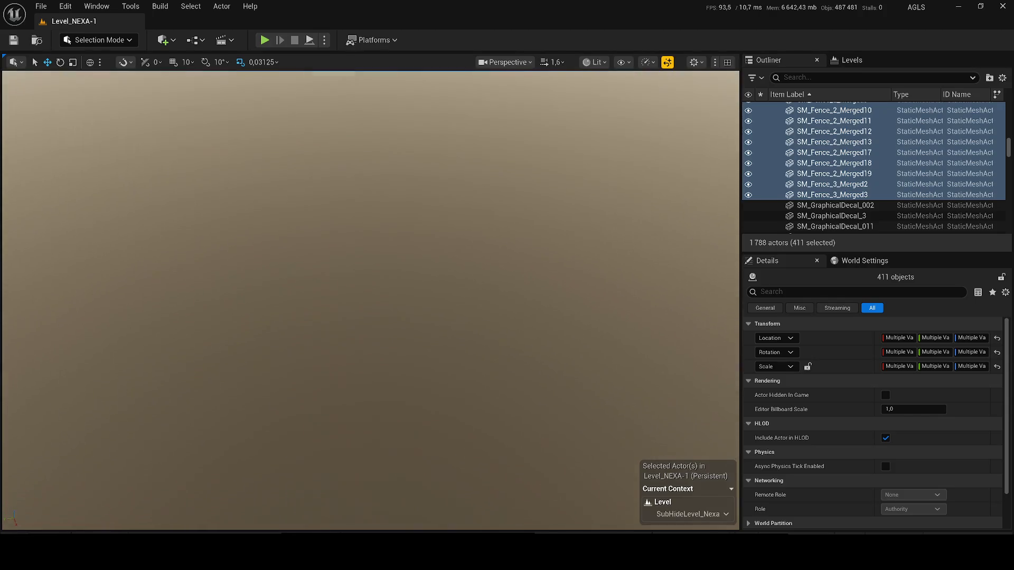
scroll(369, 301, down, 2)
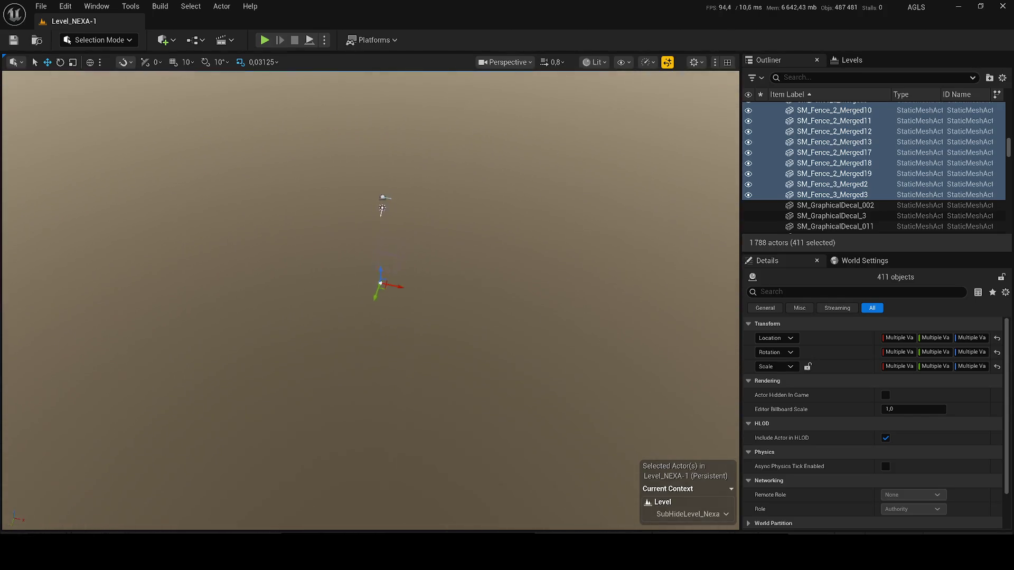
scroll(370, 301, down, 2)
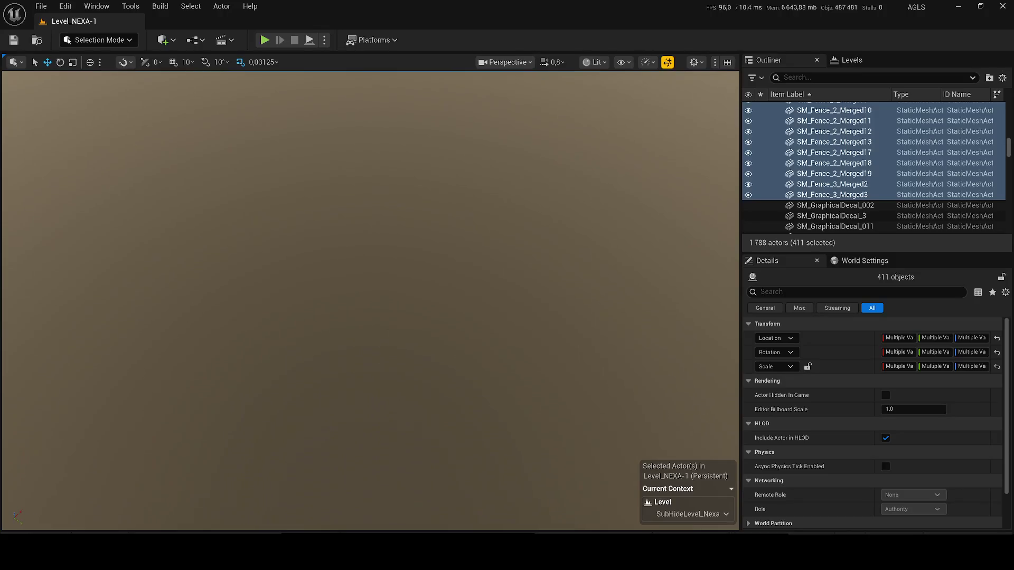
scroll(370, 301, down, 2)
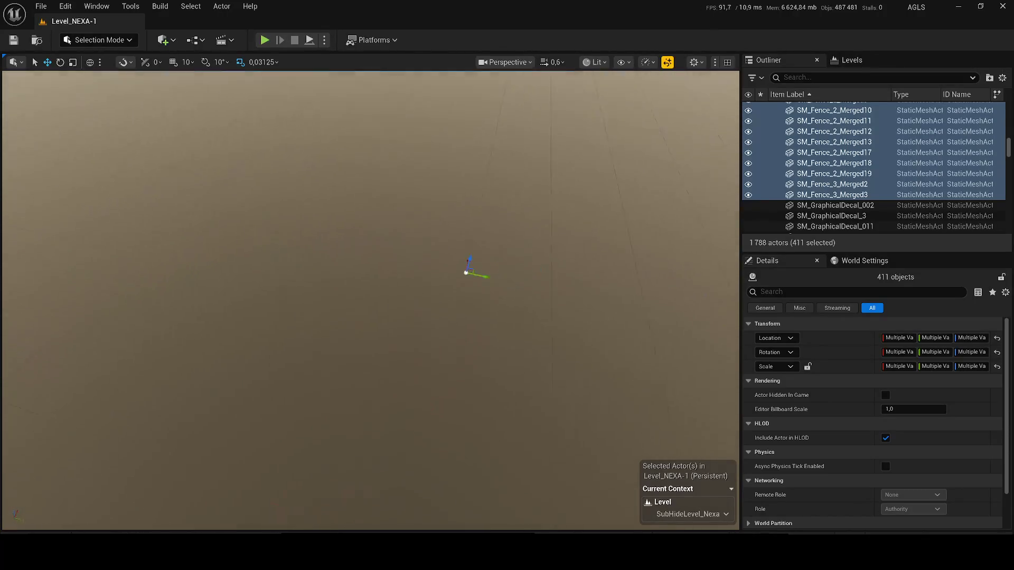
scroll(370, 301, up, 2)
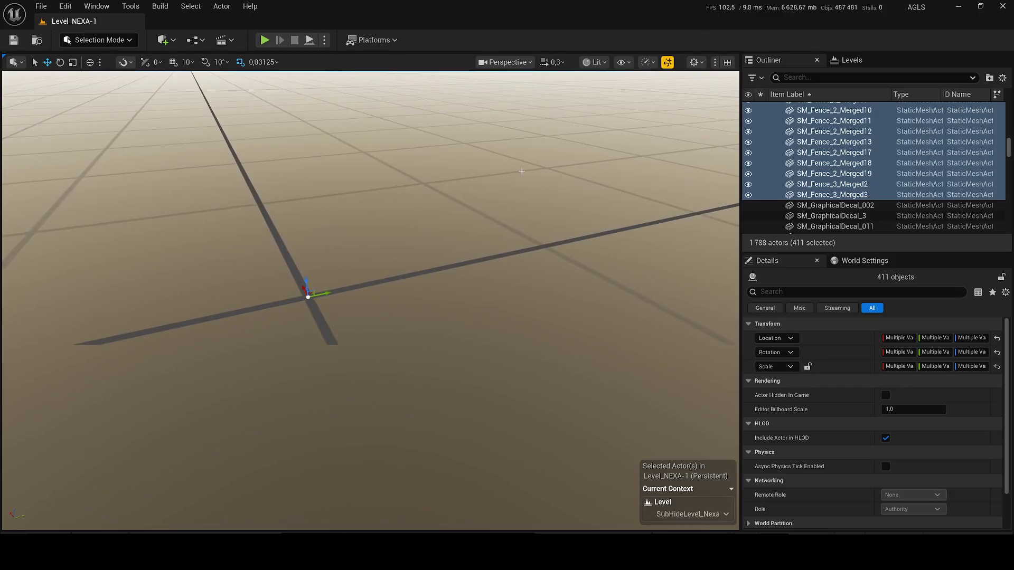
scroll(370, 301, up, 3)
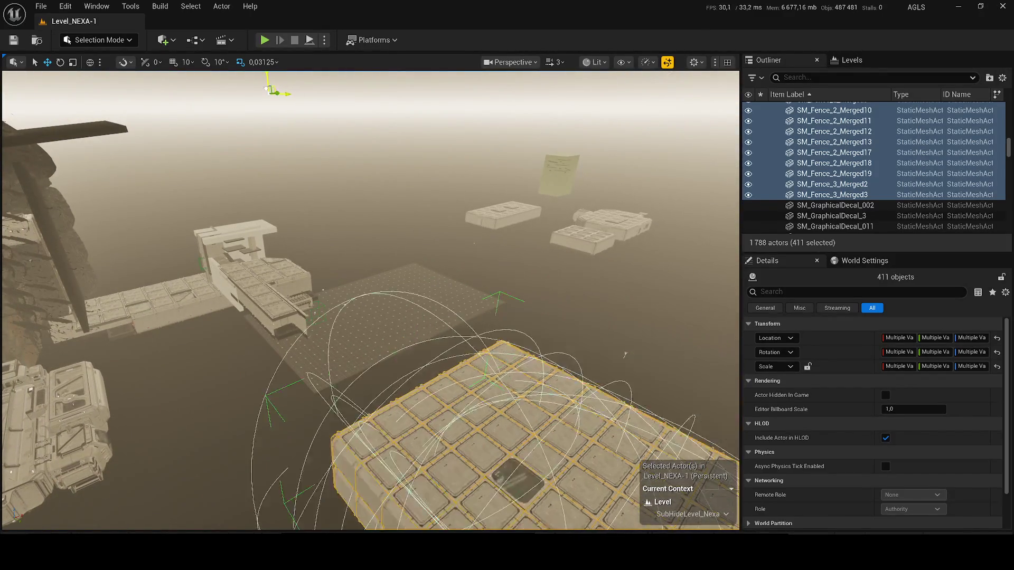
key(f)
scroll(369, 301, down, 5)
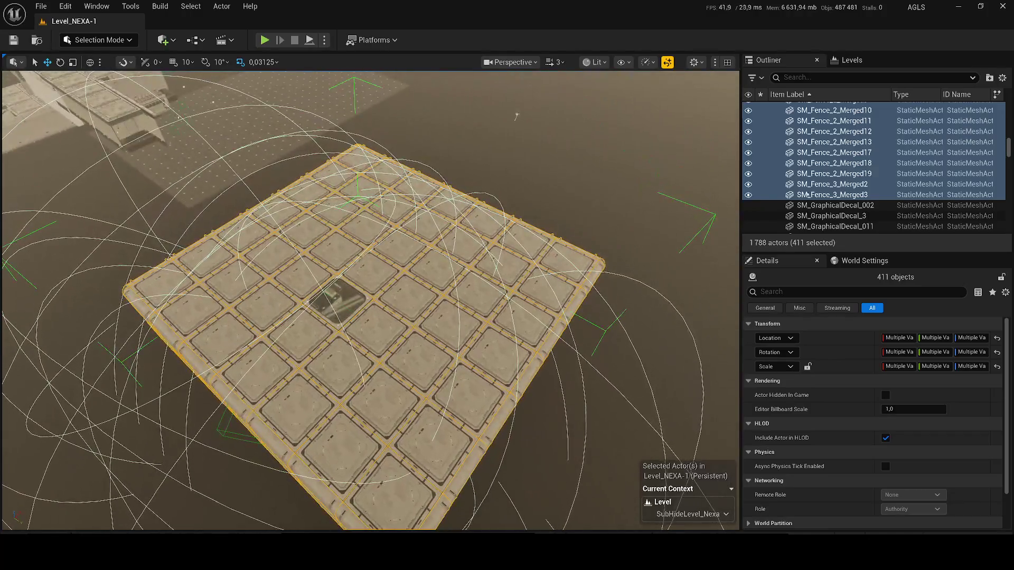
click(819, 205)
click(422, 250)
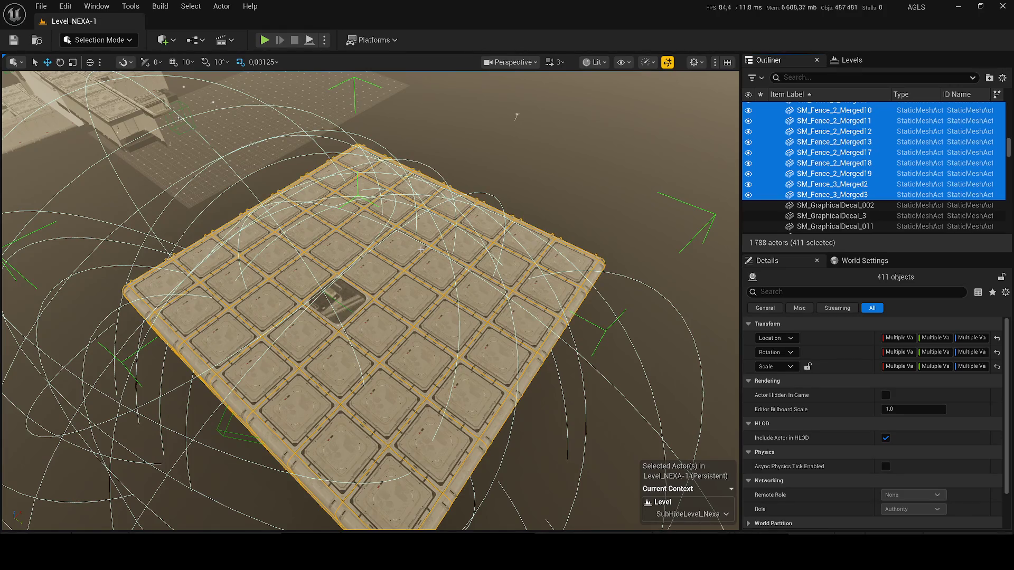
scroll(516, 116, up, 3)
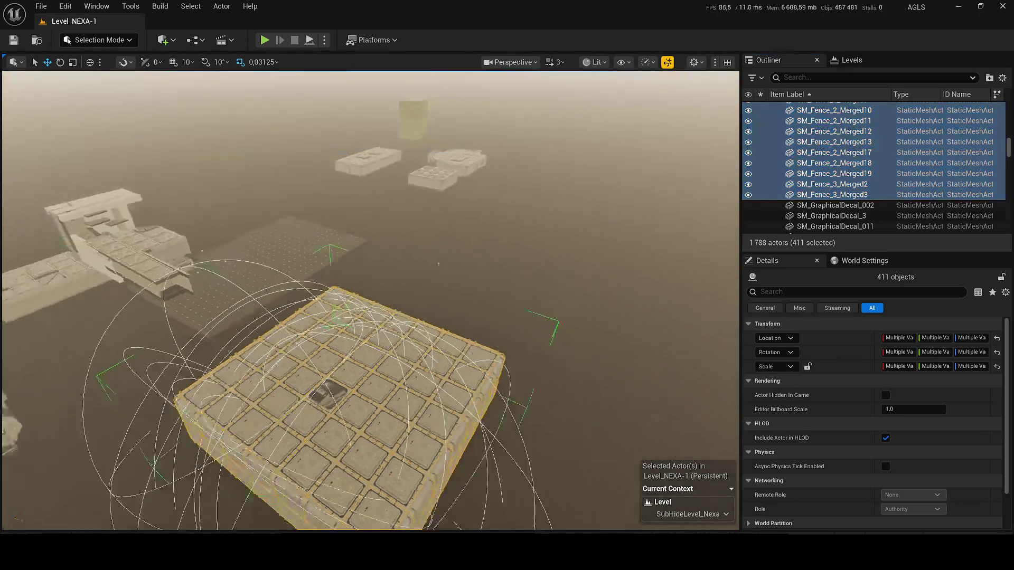
scroll(111, 239, down, 2)
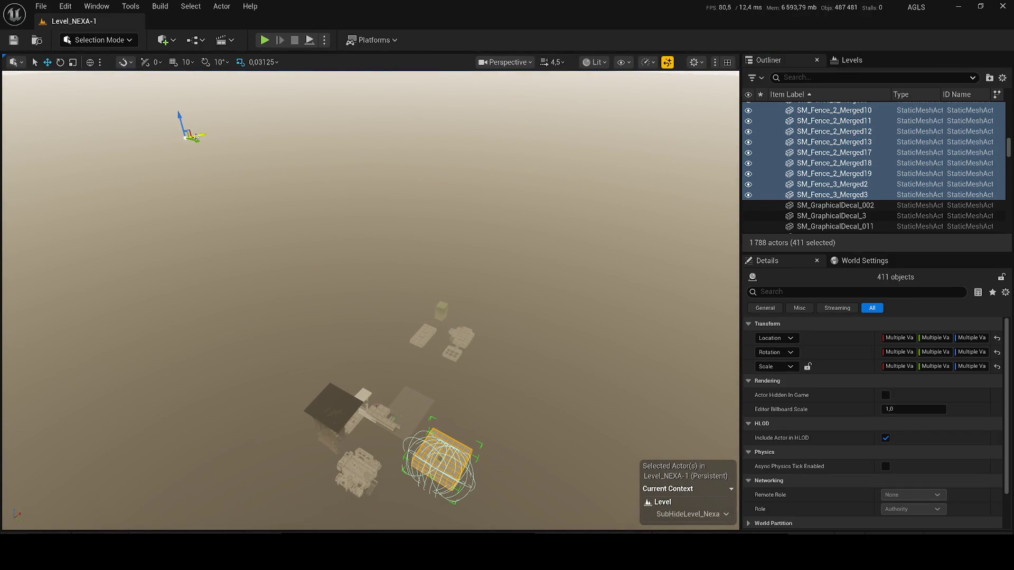
Step: Move the tiled floor platform onto the dark platform and frame the whole block
mouse_move(196, 140)
mouse_down()
mouse_move(179, 140)
mouse_move(203, 127)
mouse_up()
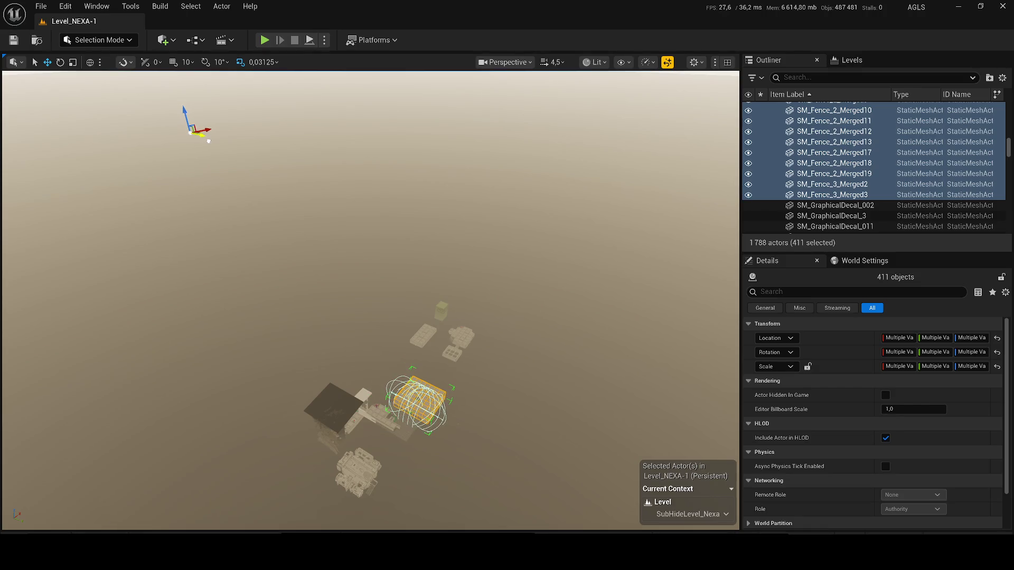
key(f)
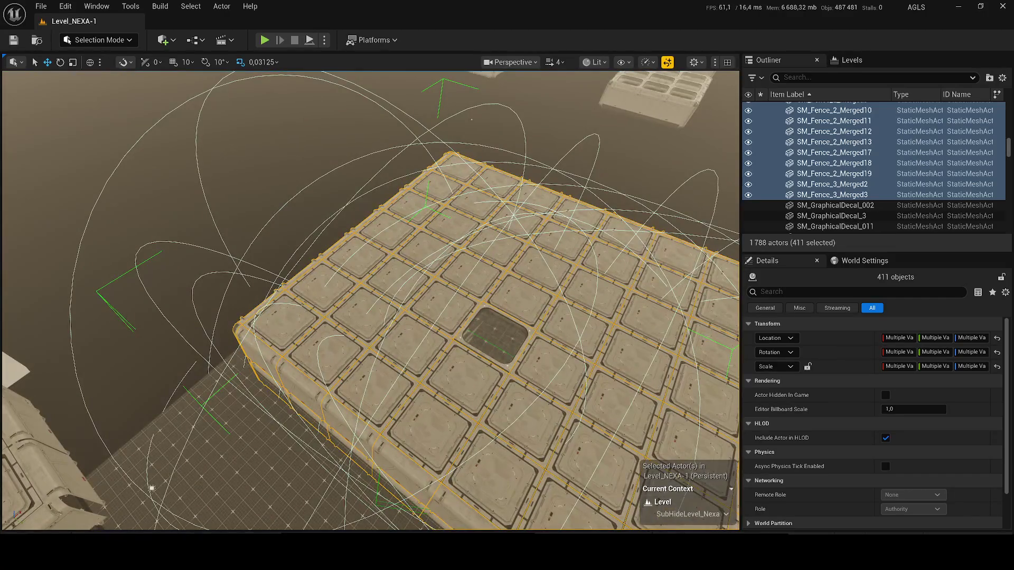
scroll(339, 257, down, 2)
scroll(339, 257, down, 2)
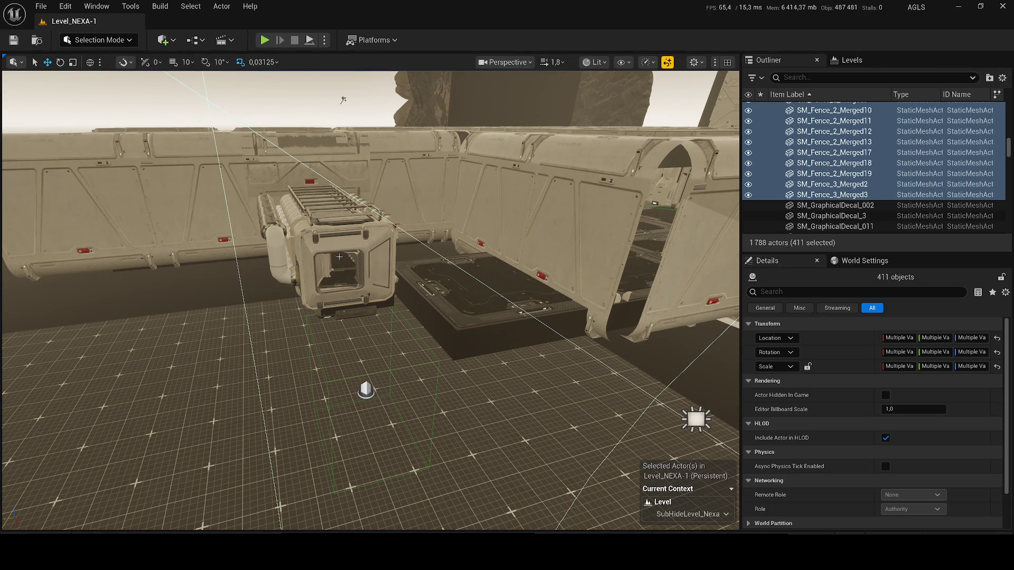
mouse_move(342, 100)
mouse_down()
mouse_move(348, 138)
mouse_move(293, 149)
mouse_up()
key(f)
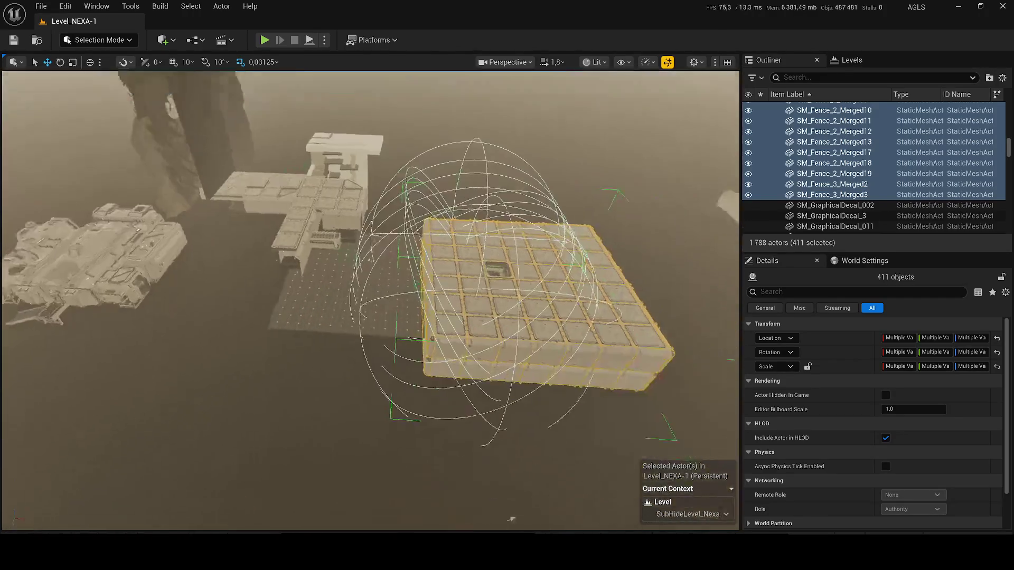
Step: Delete a stray actor, reselect the 411-actor floor block and slide it left against the walkway
click(401, 288)
key(Delete)
key(ctrl+z)
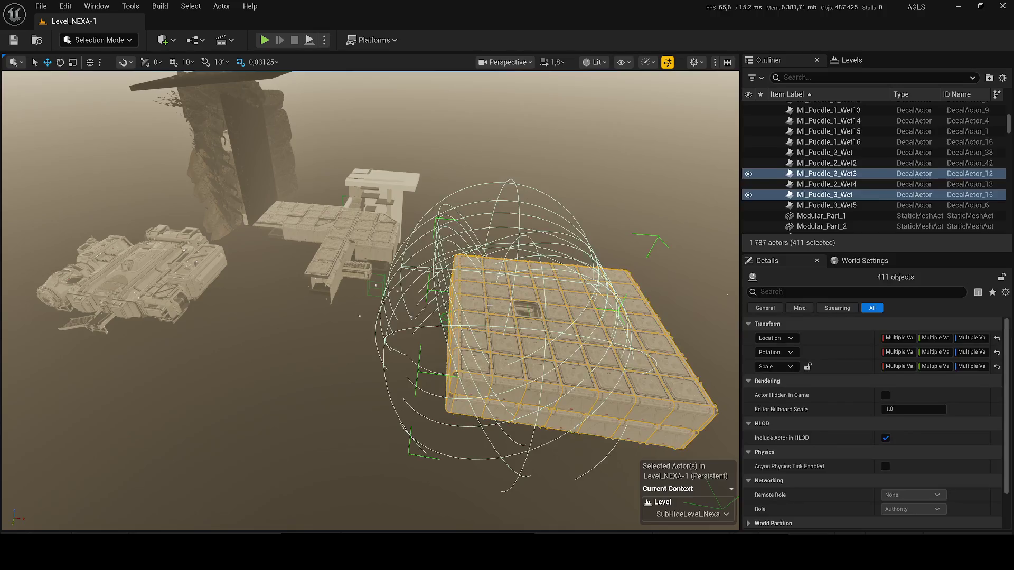
key(f)
mouse_move(624, 150)
mouse_down()
mouse_move(596, 157)
mouse_move(603, 144)
mouse_up()
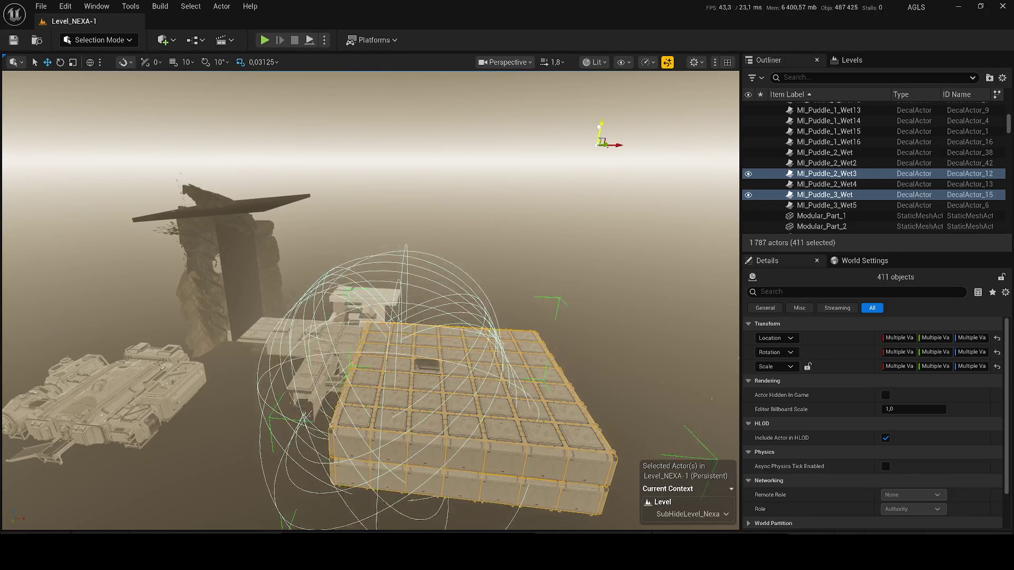
key(f)
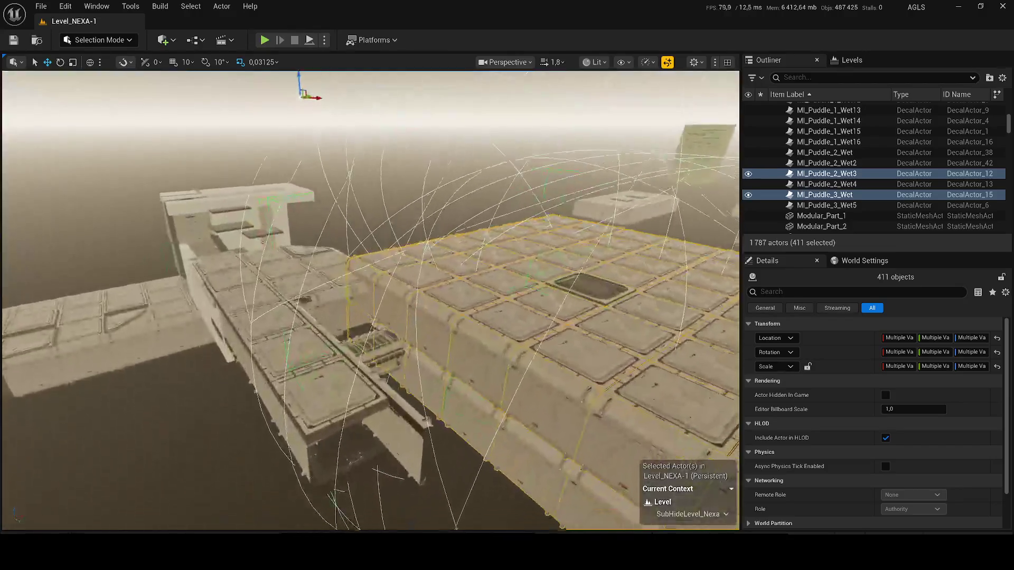
Step: Orbit and fly around the floor block to inspect the wall panels and doorway
mouse_move(425, 422)
mouse_down()
mouse_move(355, 475)
mouse_move(353, 413)
mouse_move(504, 209)
mouse_up()
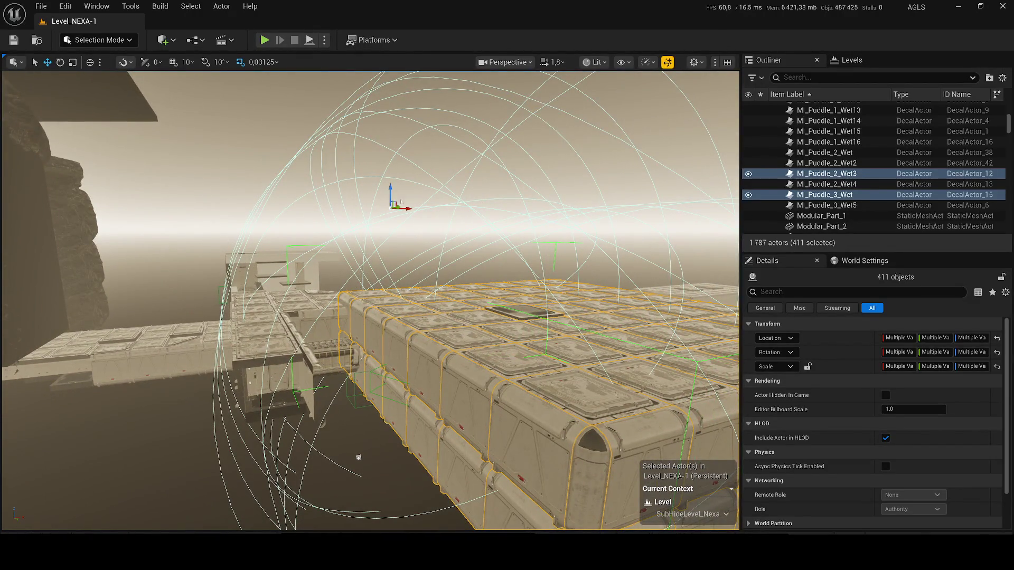
drag(358, 458, 411, 210)
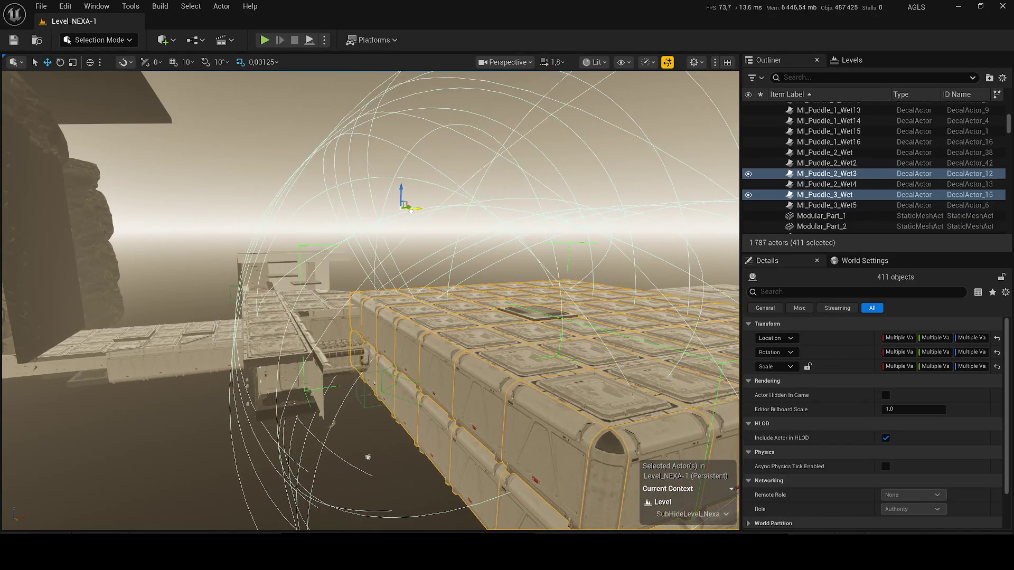
mouse_move(348, 240)
mouse_down()
mouse_move(401, 229)
mouse_move(382, 261)
mouse_move(409, 232)
mouse_up()
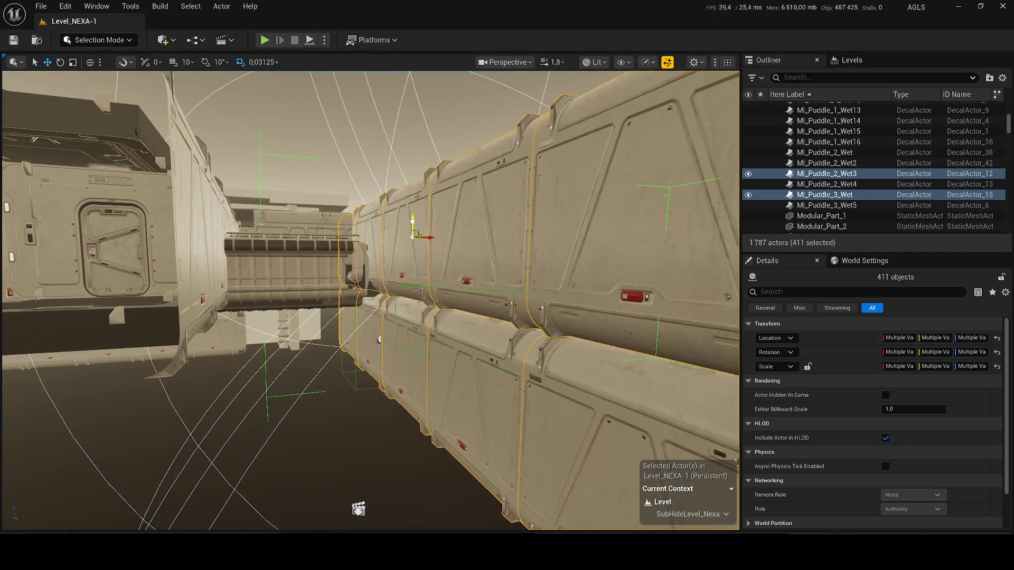
drag(409, 232, 410, 248)
scroll(406, 238, down, 2)
scroll(407, 238, down, 1)
scroll(409, 248, down, 2)
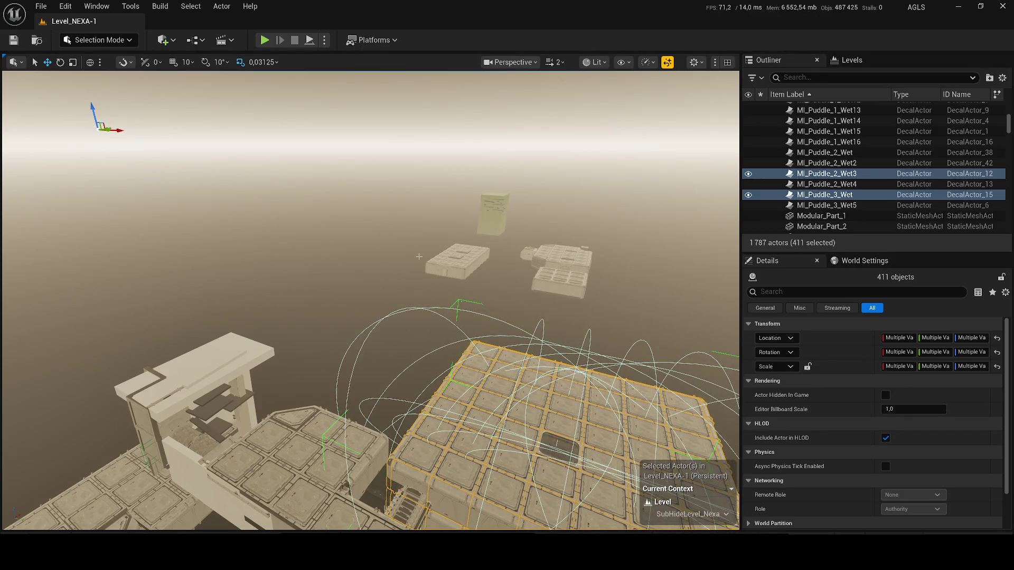
key(w)
key(w)
scroll(370, 301, down, 1)
key(w)
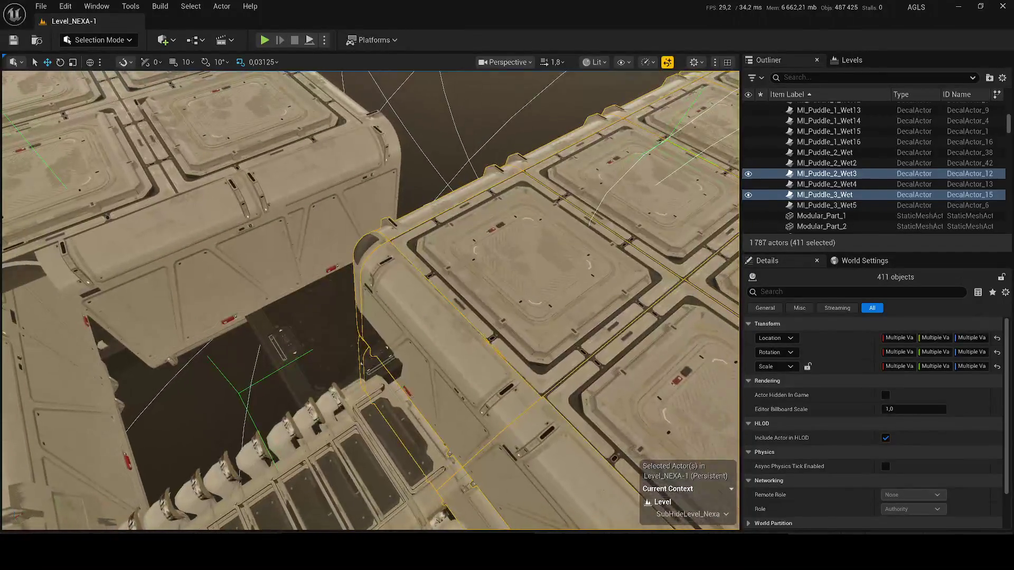
Step: Select block SM_Modular_Merged171, then undo back through recent changes, removing one more actor
click(356, 319)
key(e)
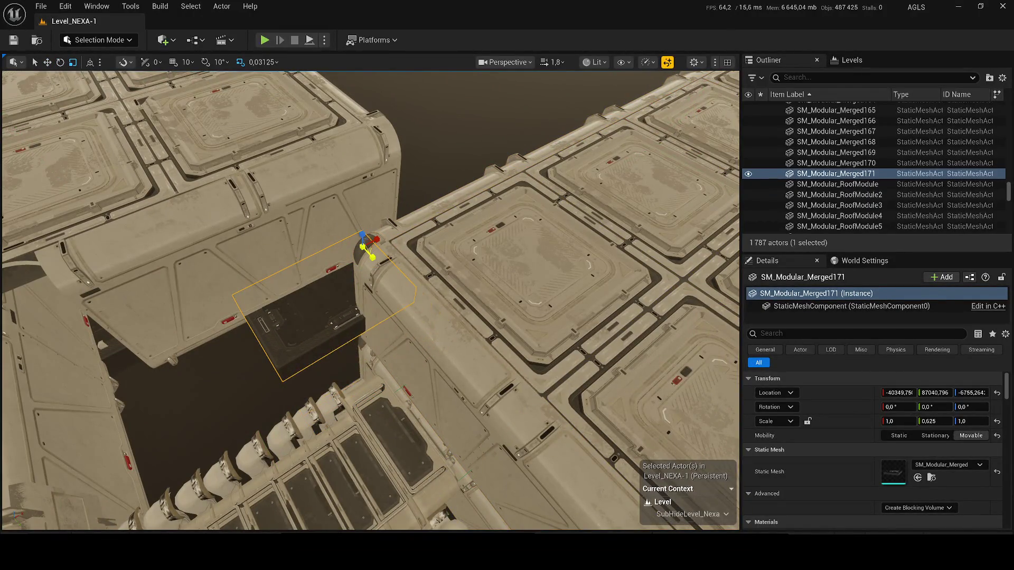
key(s)
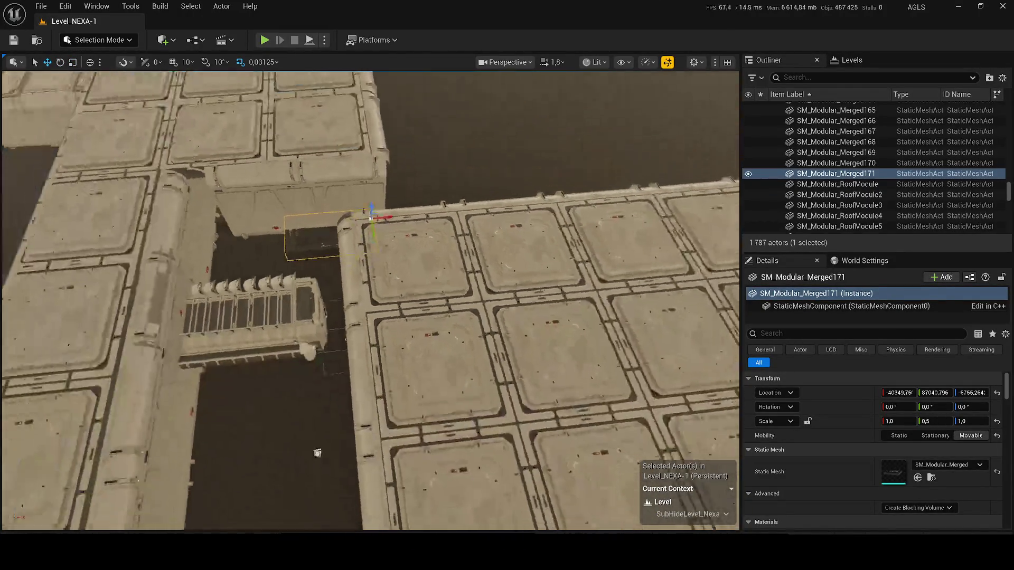
key(ctrl+z)
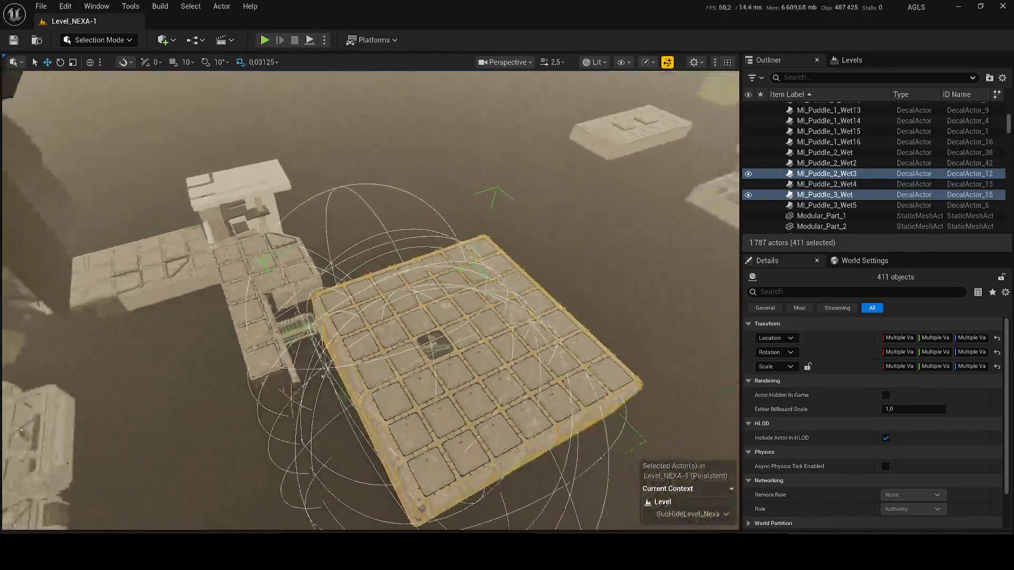
key(ctrl+z)
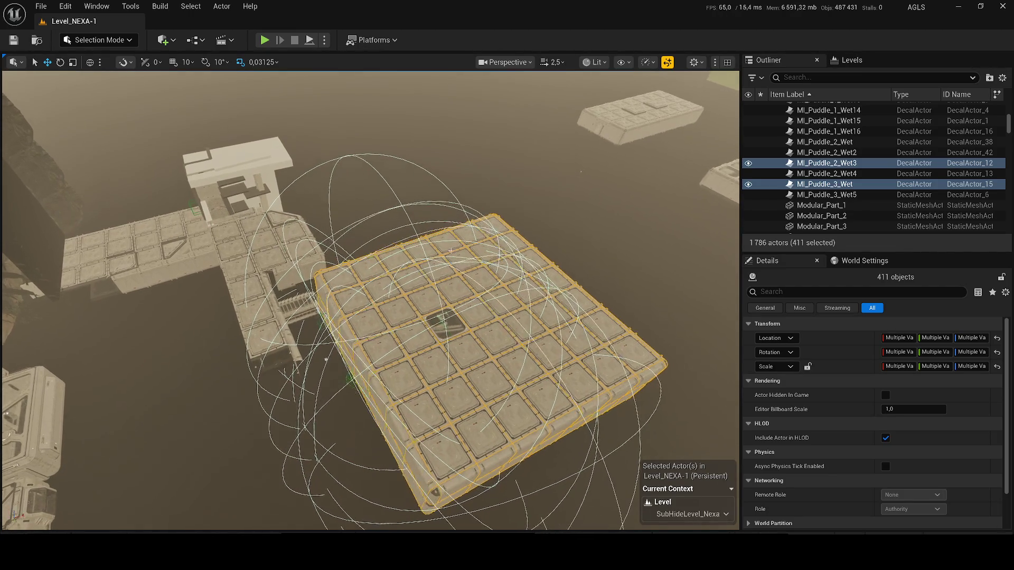
key(ctrl+z)
Step: Select roof tile SM_Modular_RoofModule25, zoom around inside, and pick the door wall in front
click(370, 292)
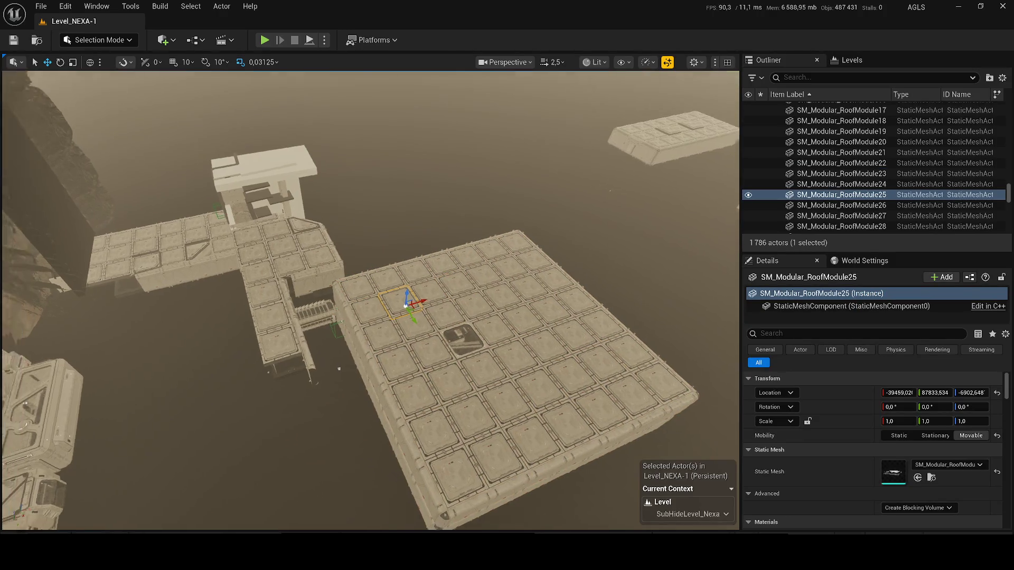
scroll(336, 366, up, 10)
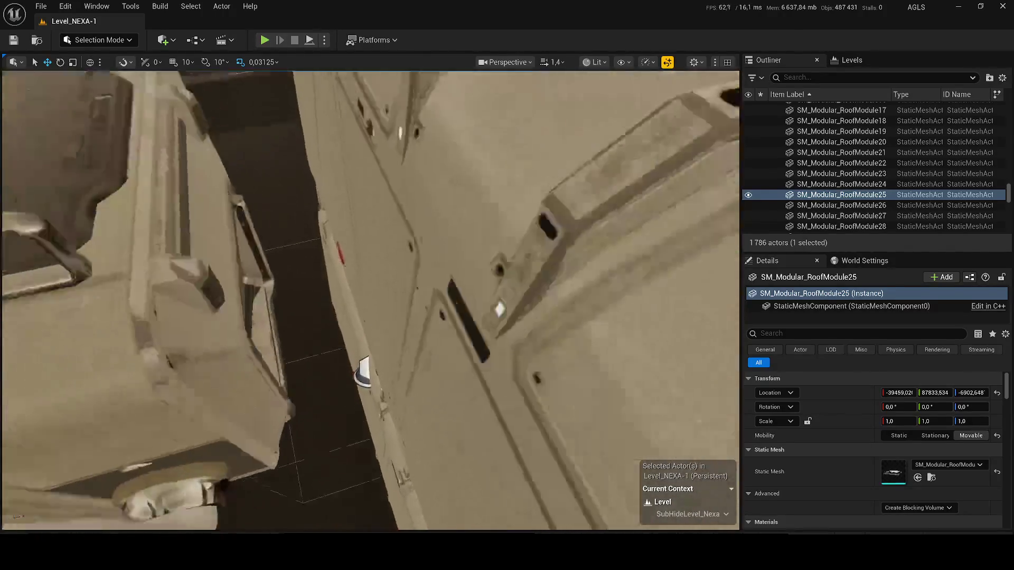
scroll(369, 301, down, 3)
scroll(370, 301, up, 1)
scroll(370, 301, up, 1)
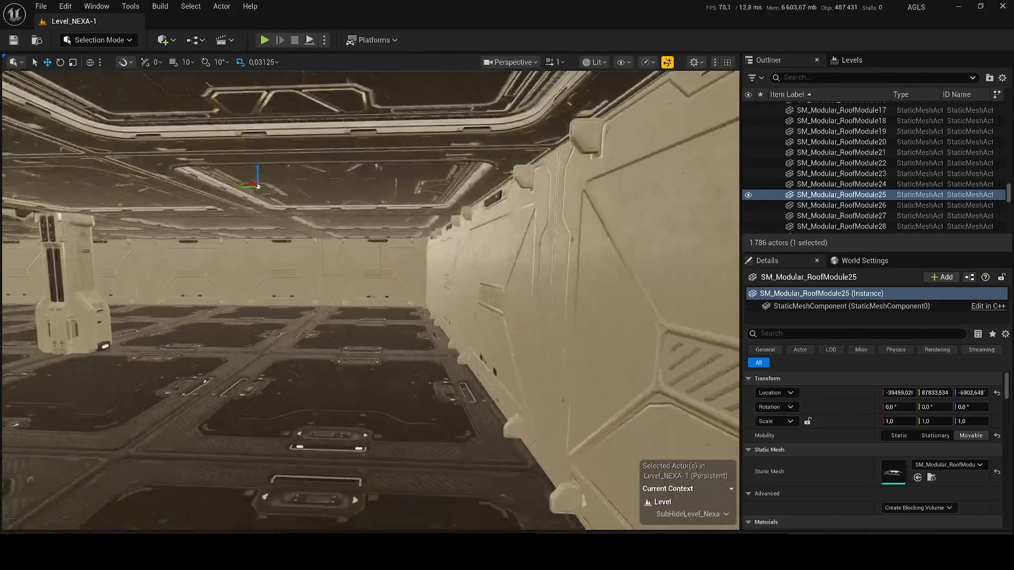
scroll(431, 237, down, 2)
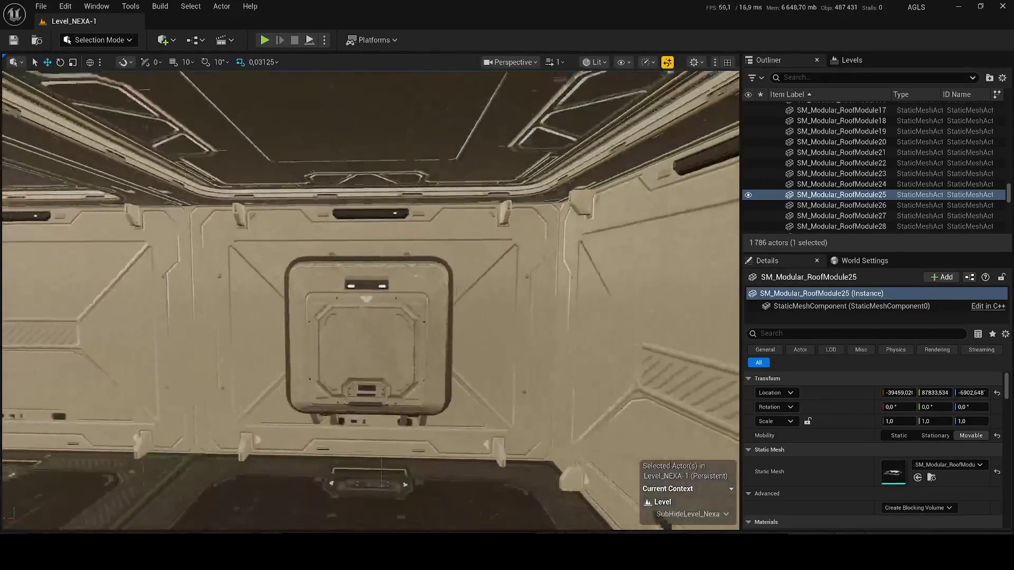
click(314, 262)
Step: Delete the door wall to open the room, keeping the floor tile by undoing its deletion
key(Delete)
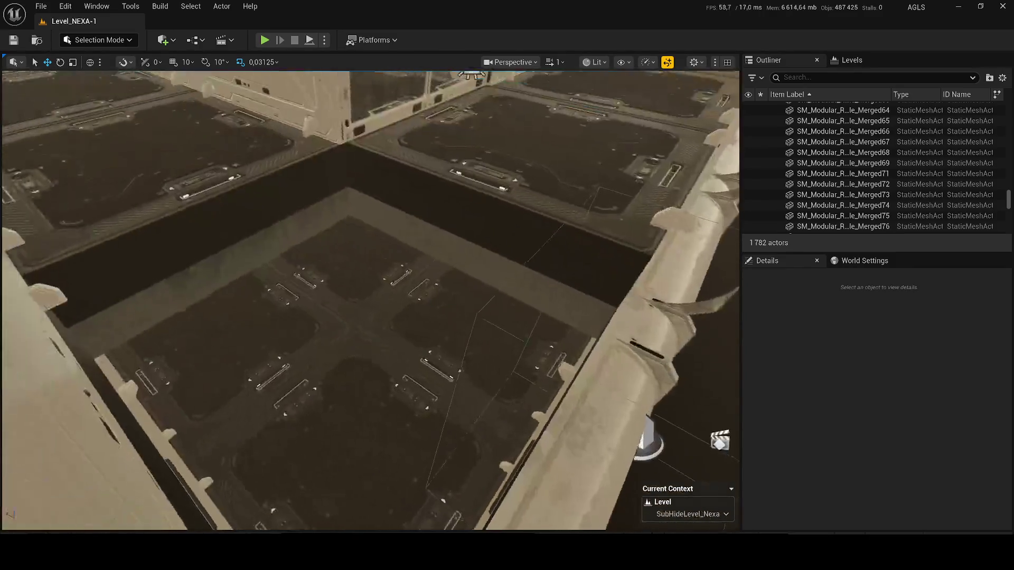
click(509, 373)
key(Delete)
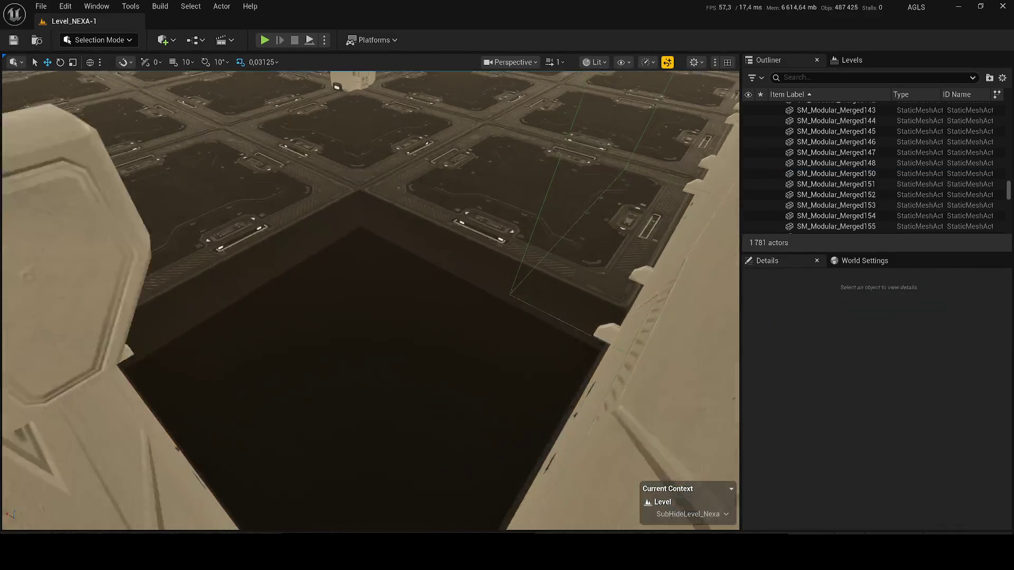
key(ctrl+z)
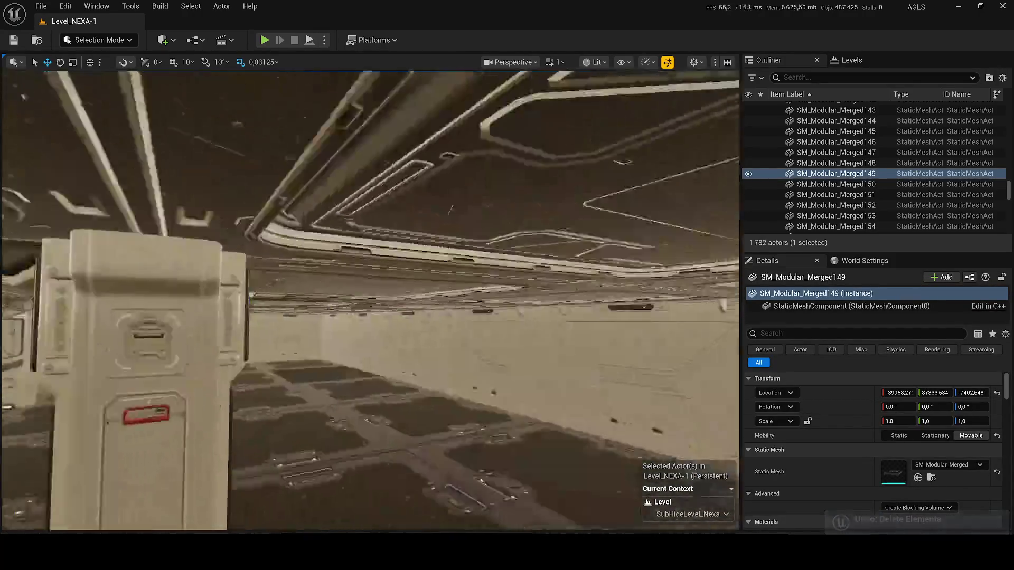
Step: Multi-select seven corridor wall panels and slide them back along the wall
scroll(369, 301, down, 1)
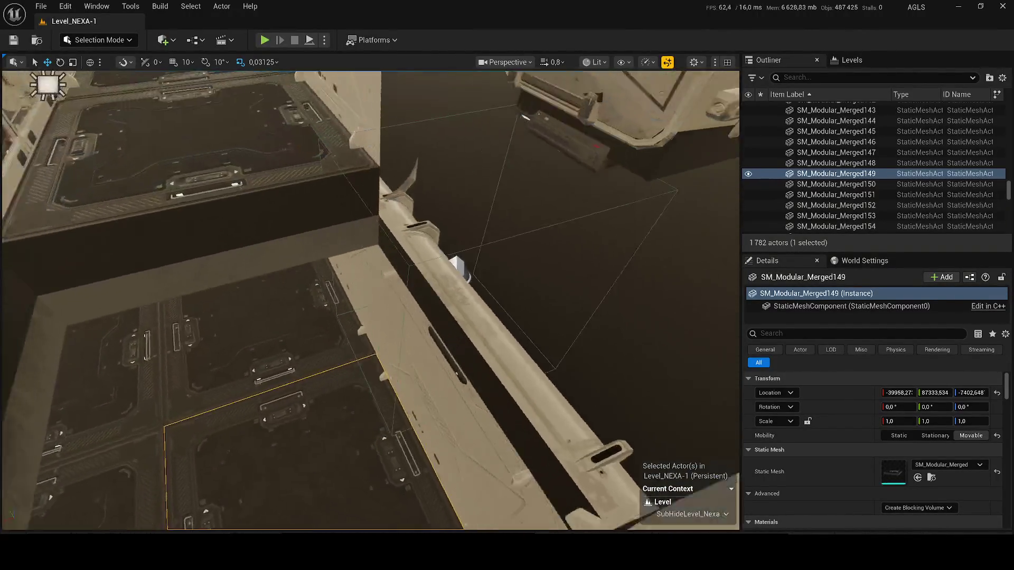
click(293, 321)
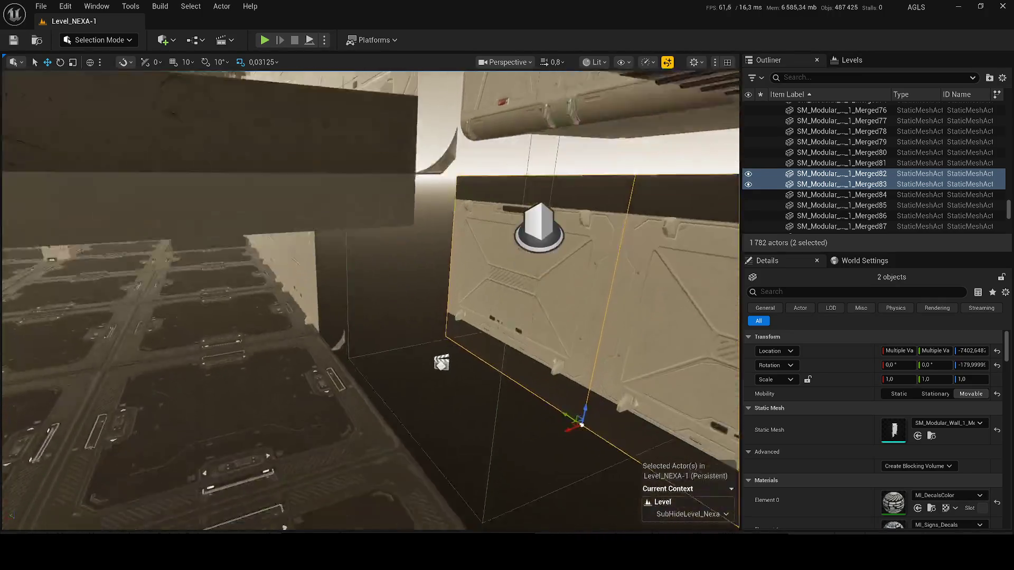
key(ctrl+z)
ctrl+click(328, 367)
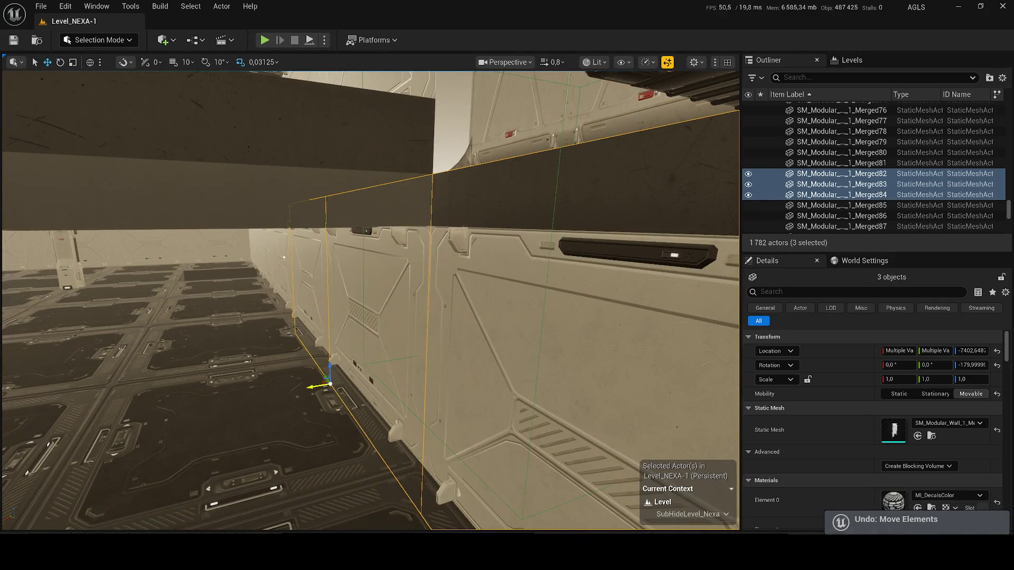
ctrl+click(327, 367)
ctrl+click(283, 335)
ctrl+click(262, 292)
ctrl+click(263, 292)
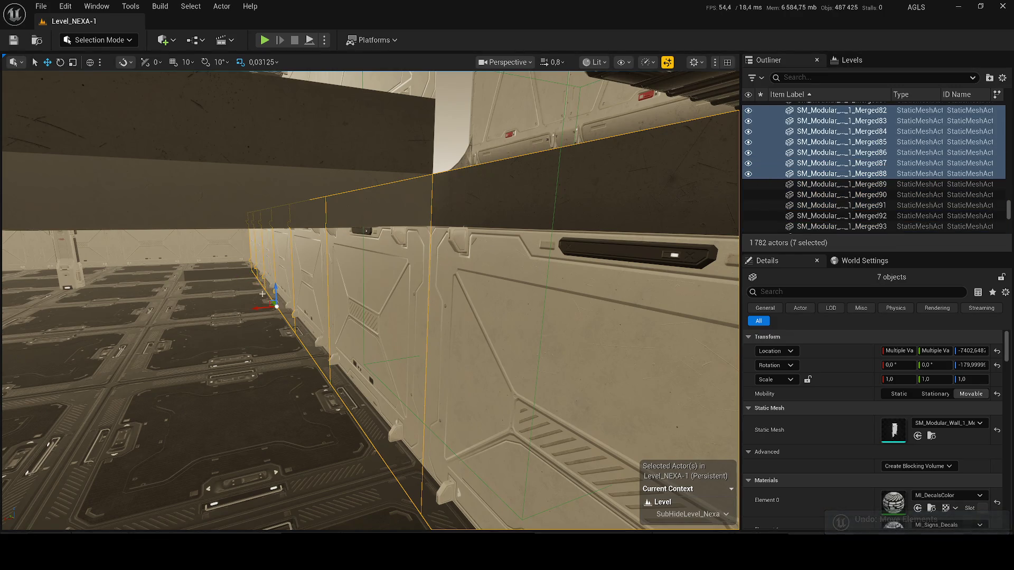
mouse_move(260, 309)
mouse_down()
mouse_move(336, 300)
mouse_move(285, 253)
mouse_up()
Step: Select wall panel Merged76 with its neighbouring panels, then pick the corridor floor box
mouse_move(318, 293)
mouse_down()
mouse_move(428, 421)
mouse_move(615, 425)
mouse_move(630, 407)
mouse_move(633, 422)
mouse_move(548, 464)
mouse_move(554, 507)
mouse_move(607, 449)
mouse_up()
click(727, 276)
drag(727, 275, 727, 276)
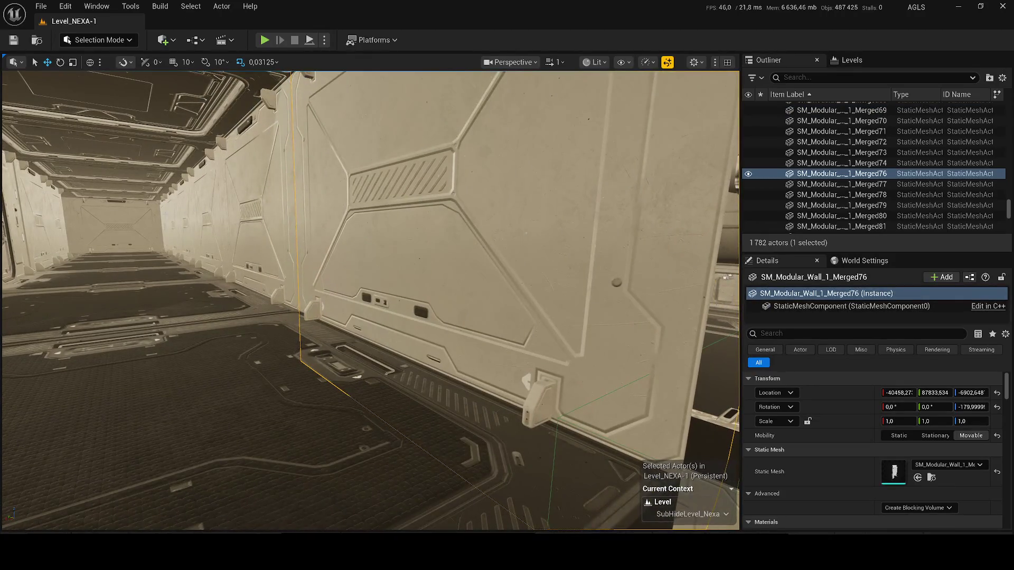
ctrl+click(170, 227)
ctrl+click(189, 222)
ctrl+click(237, 211)
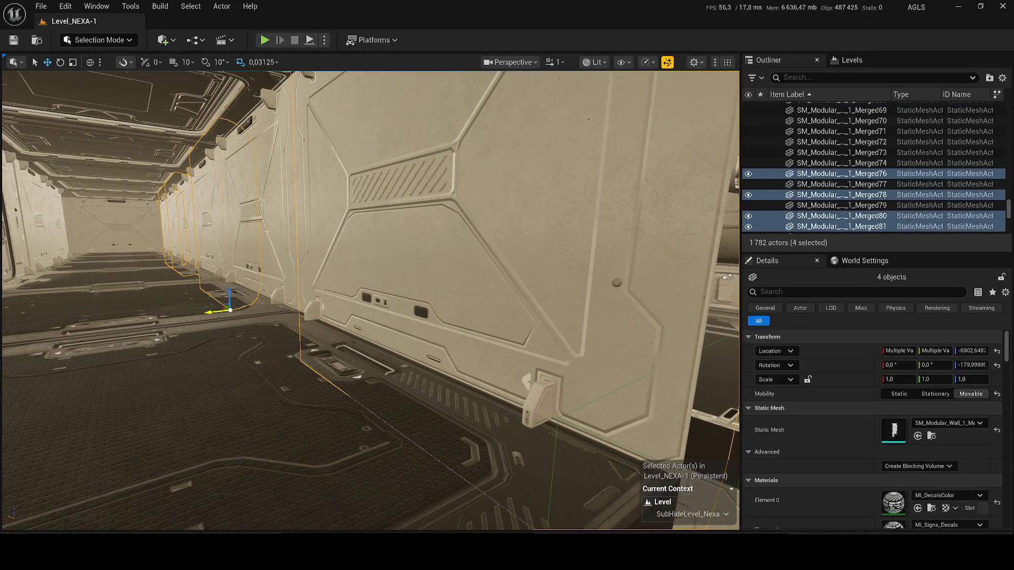
ctrl+click(278, 233)
drag(278, 233, 595, 206)
ctrl+click(594, 206)
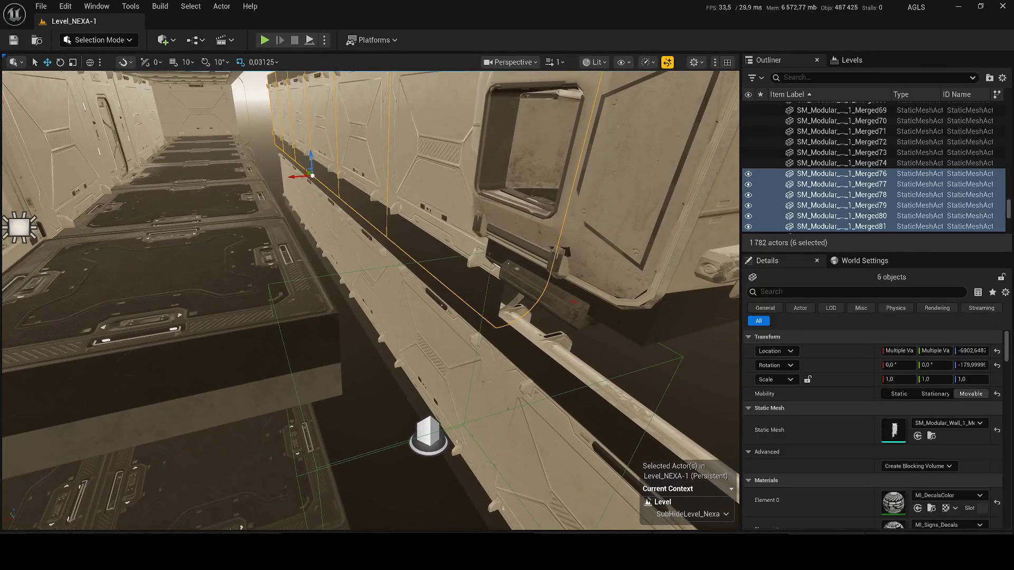
click(203, 334)
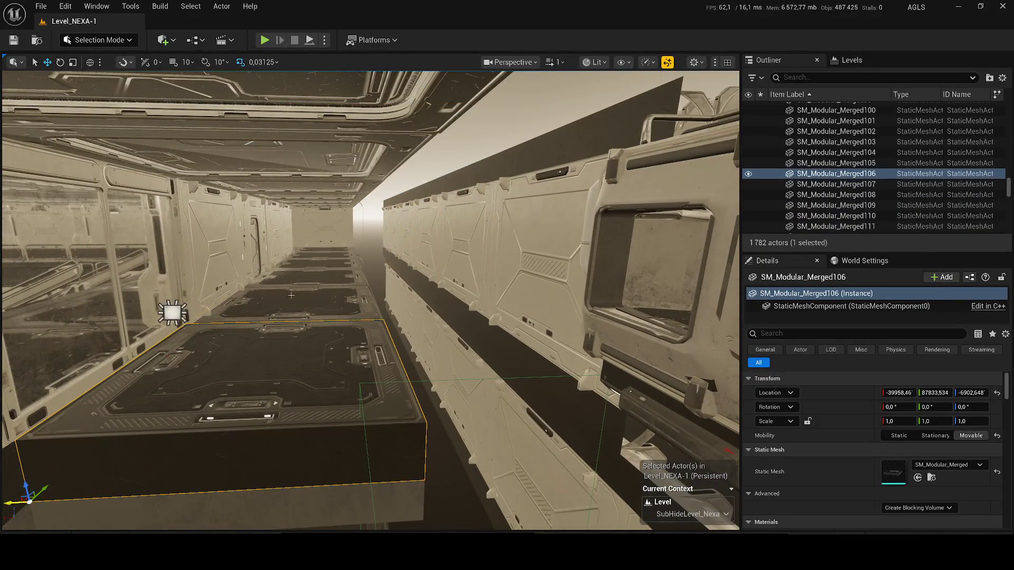
Step: Add five more floor boxes to the selection and shift the whole row sideways along X
ctrl+click(287, 303)
ctrl+click(306, 278)
ctrl+click(314, 265)
ctrl+click(320, 253)
ctrl+click(324, 247)
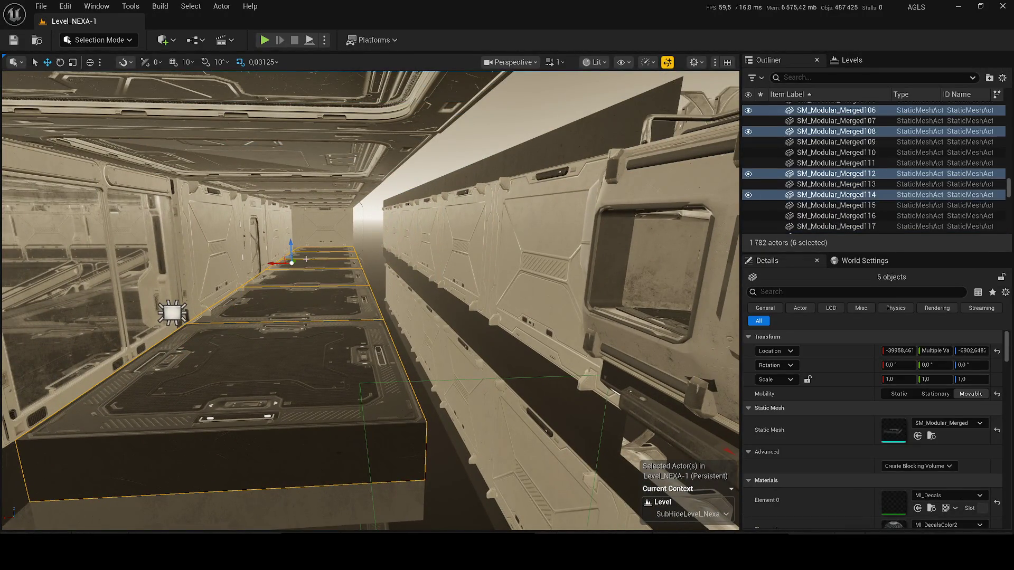
mouse_move(266, 273)
mouse_down()
mouse_move(338, 272)
mouse_move(309, 280)
mouse_move(54, 227)
mouse_up()
Step: Duplicate wall panel Merged82 in place, creating SM_Modular_Wall_1_Merged112
drag(114, 236, 174, 243)
mouse_move(406, 398)
mouse_down()
mouse_move(380, 395)
mouse_move(407, 398)
mouse_move(364, 409)
mouse_move(380, 404)
mouse_up()
click(364, 409)
key(ctrl+d)
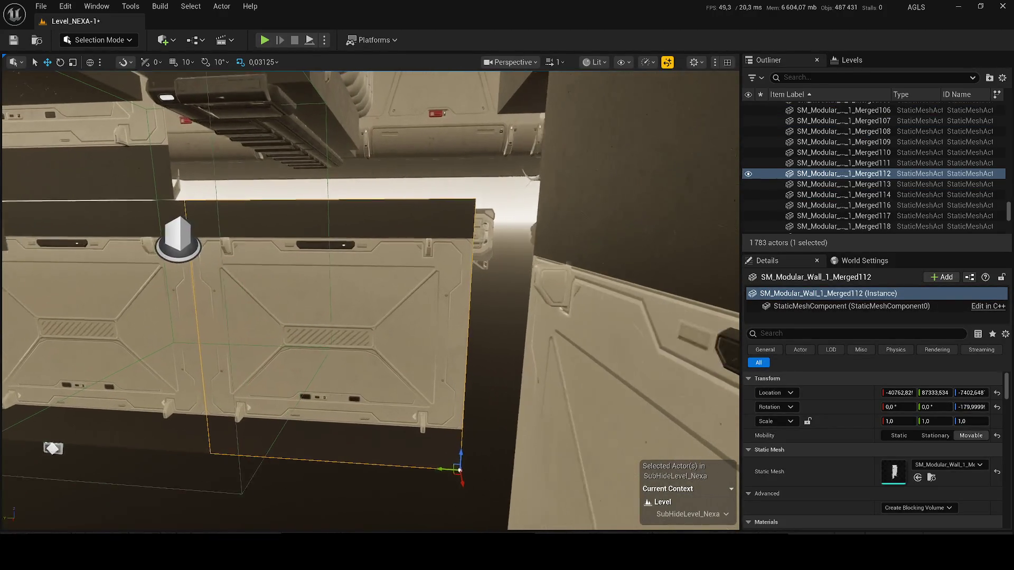
Step: Raise the wall copy upward, restoring it after an accidental delete
mouse_move(482, 448)
mouse_down()
mouse_move(467, 364)
mouse_move(487, 222)
mouse_up()
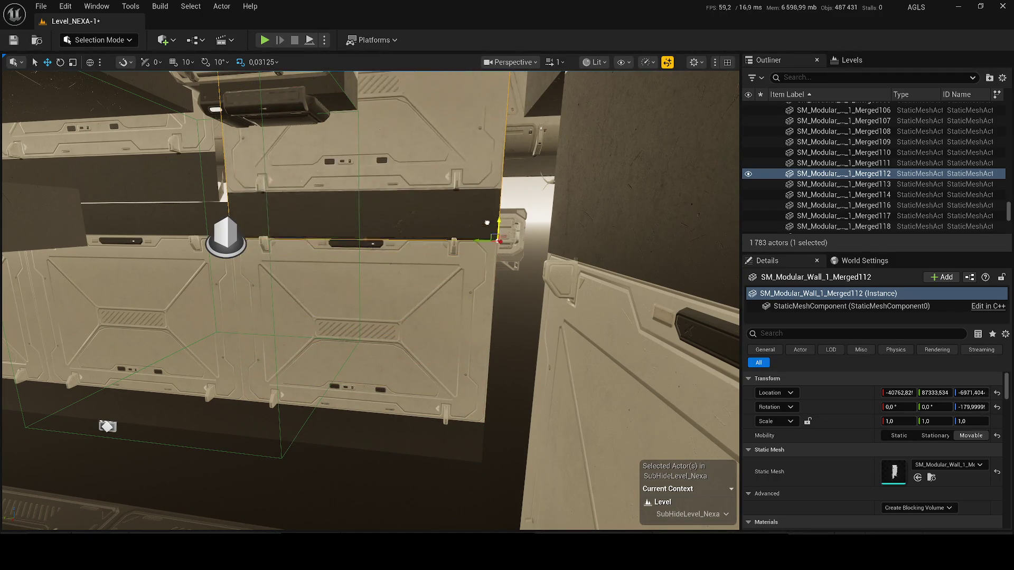
mouse_move(487, 189)
mouse_down()
mouse_move(507, 296)
mouse_move(479, 370)
mouse_move(501, 383)
mouse_up()
key(Delete)
click(243, 335)
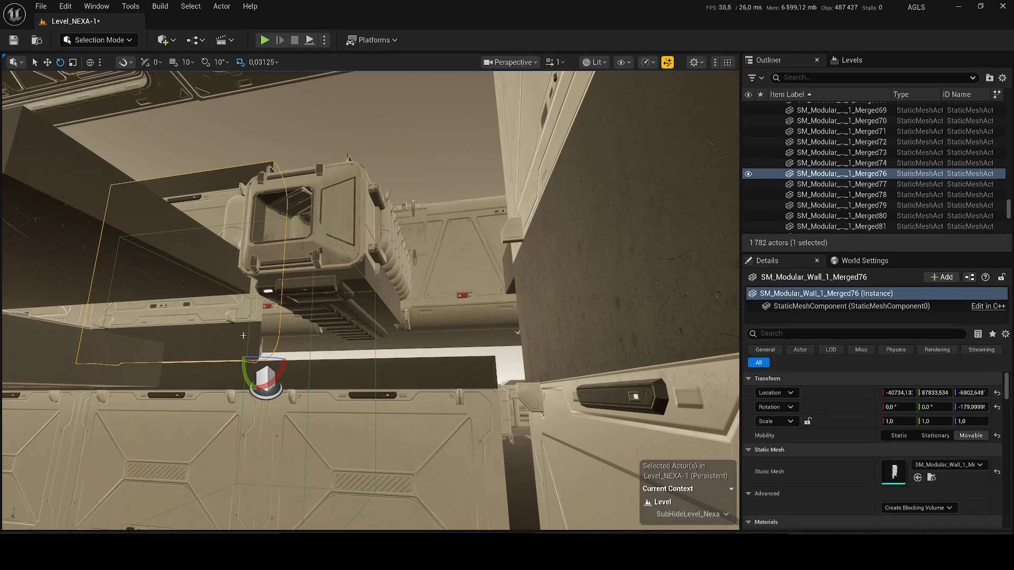
key(ctrl+z)
Step: Slide the wall copy along the corridor, lower it into place, and make further copies above
key(w)
mouse_move(248, 361)
mouse_down()
mouse_move(465, 357)
mouse_move(528, 374)
mouse_move(471, 410)
mouse_move(478, 398)
mouse_move(528, 399)
mouse_move(533, 460)
mouse_up()
drag(350, 197, 351, 198)
drag(351, 256, 354, 498)
drag(367, 422, 367, 421)
drag(554, 448, 554, 448)
drag(520, 419, 520, 430)
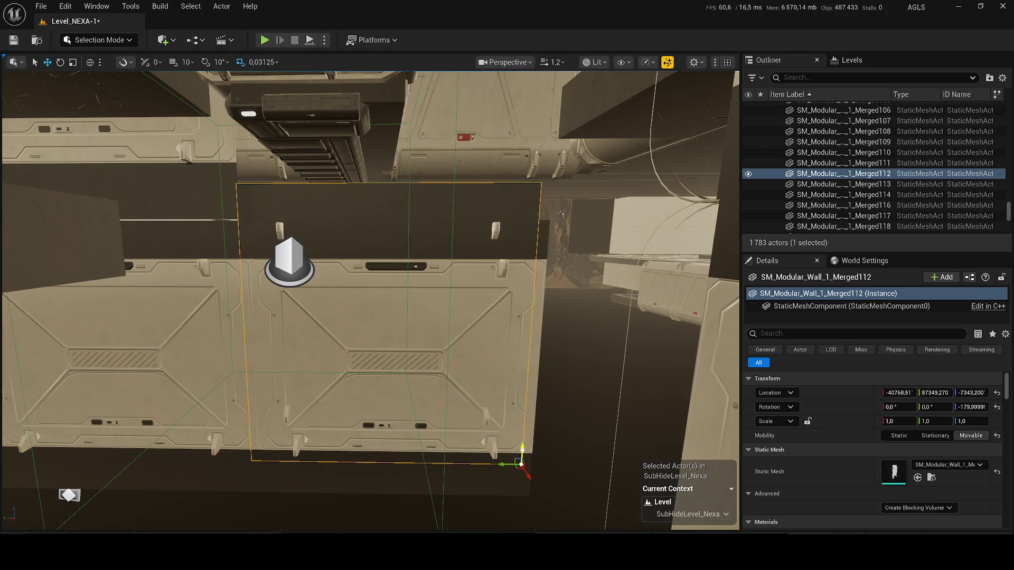
mouse_move(521, 464)
mouse_down()
mouse_move(522, 443)
mouse_move(528, 469)
mouse_move(522, 382)
mouse_up()
key(ctrl+d)
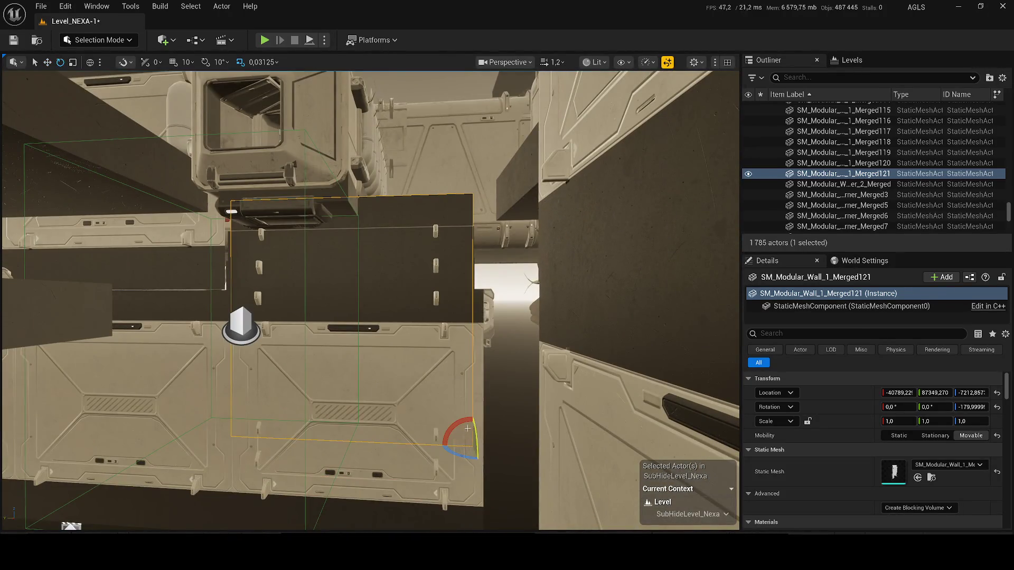
Step: Tilt the wall copy around X, then frame Merged112 and lower Merged115 slightly
drag(473, 416, 444, 437)
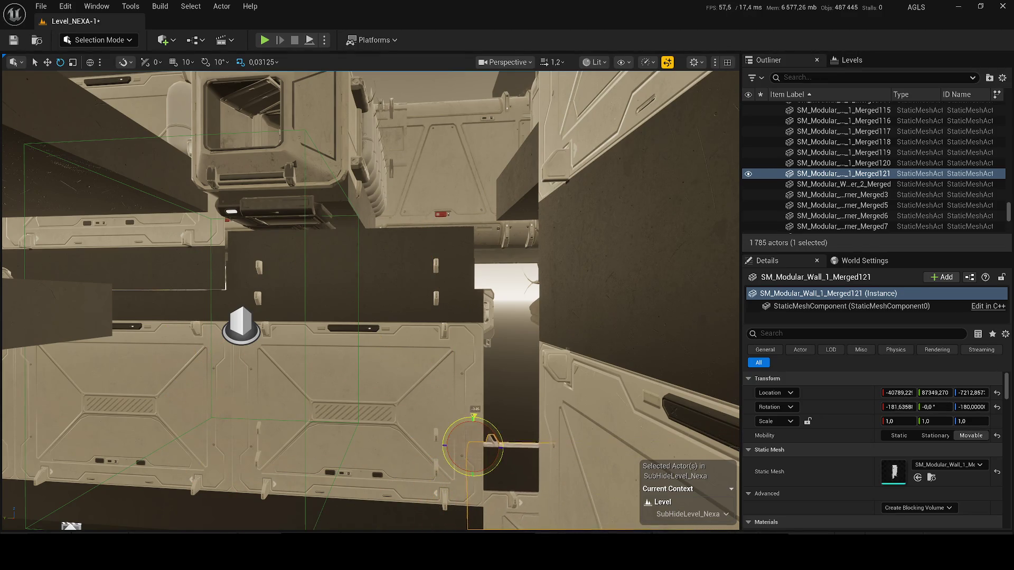
click(472, 432)
key(f)
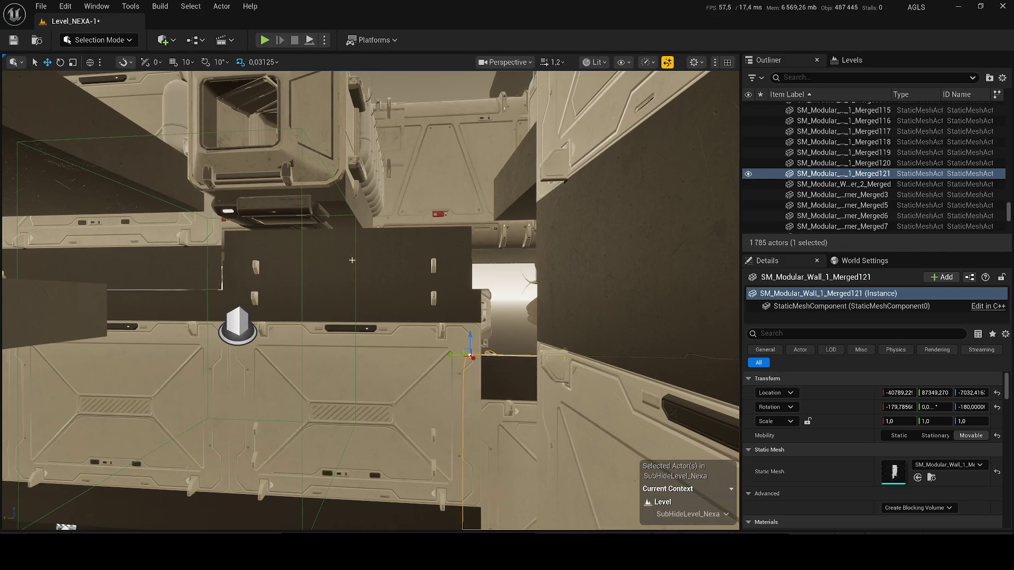
click(438, 370)
key(f)
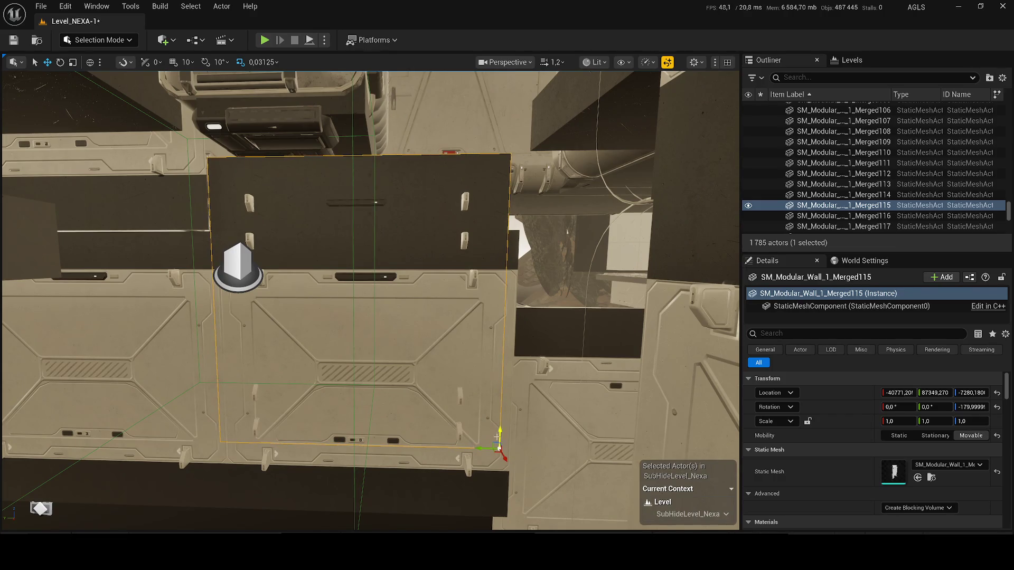
drag(501, 433, 503, 446)
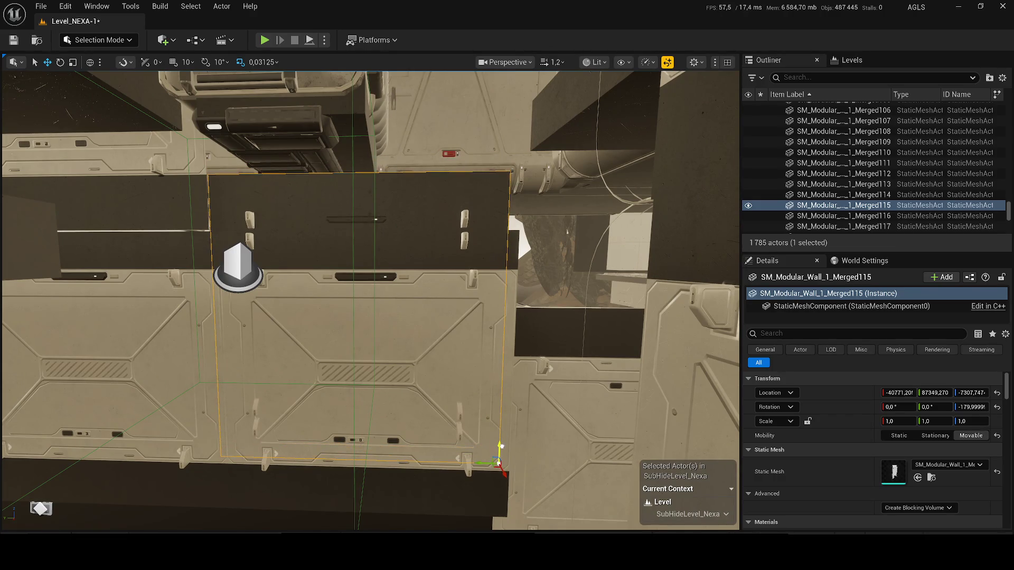
Step: Raise Merged121, flip it half a turn, then delete the flipped copy
click(569, 384)
key(f)
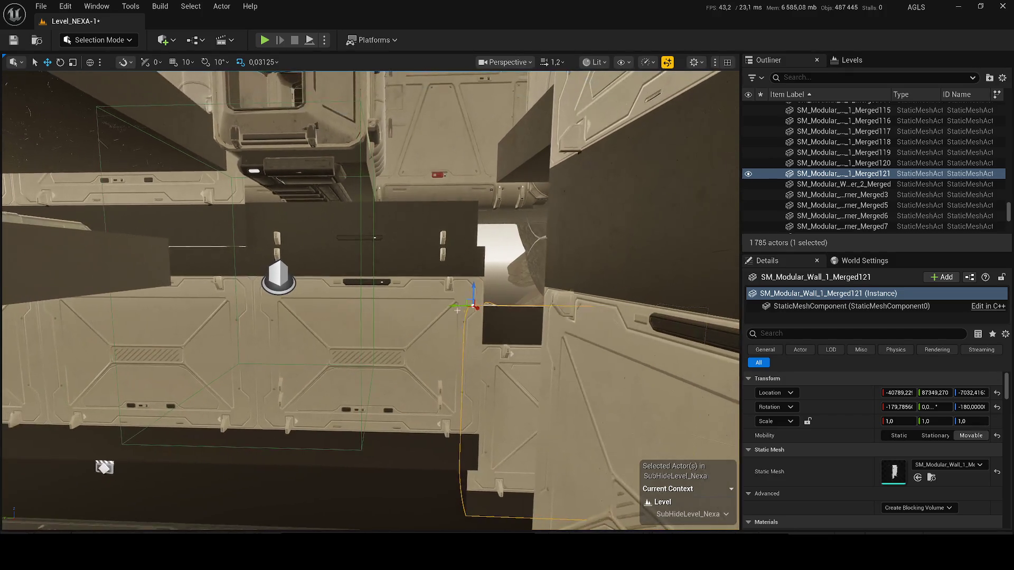
mouse_move(471, 305)
mouse_down()
mouse_move(477, 105)
mouse_move(479, 114)
mouse_up()
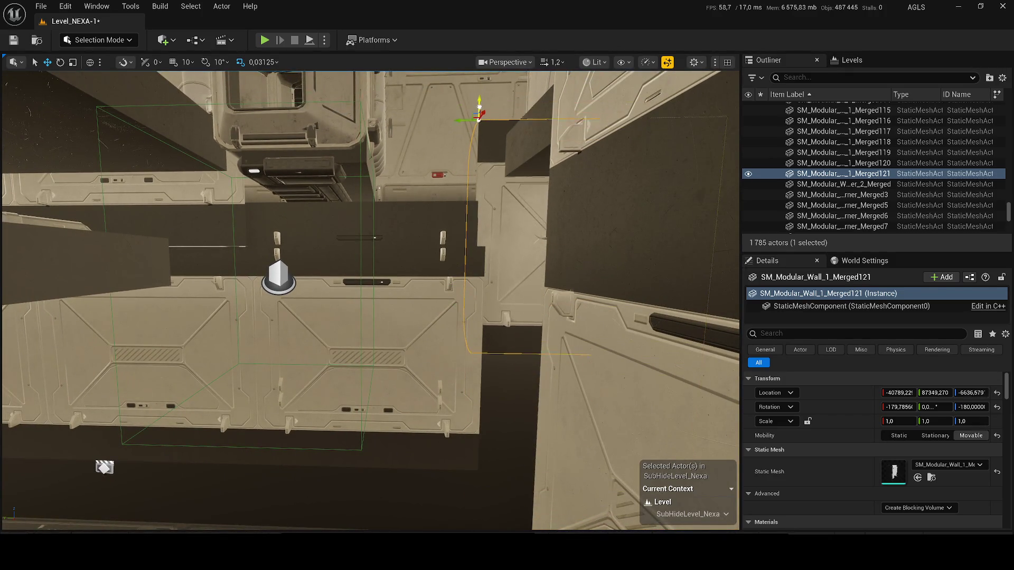
drag(457, 155, 478, 164)
drag(478, 215, 485, 345)
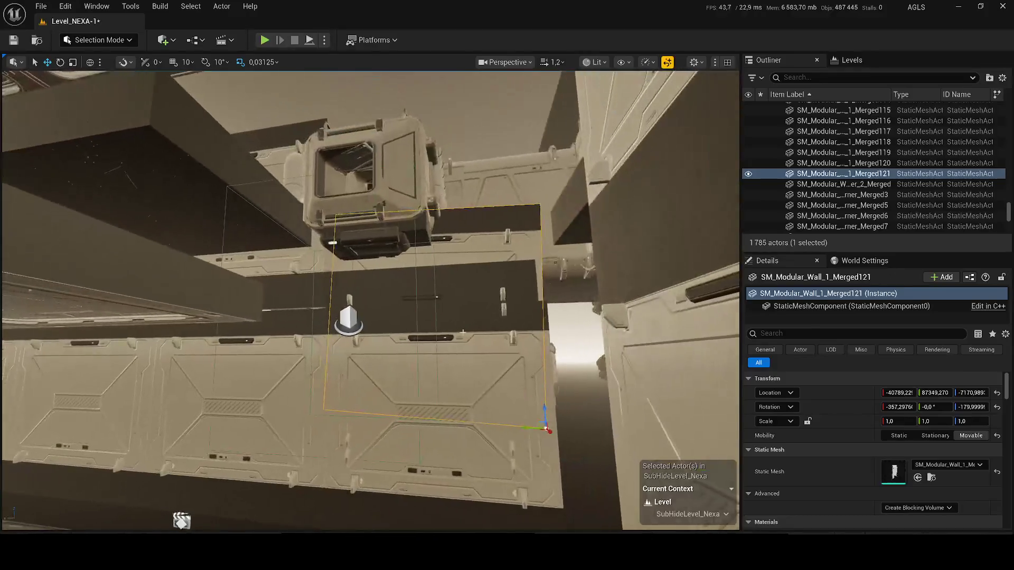
key(Delete)
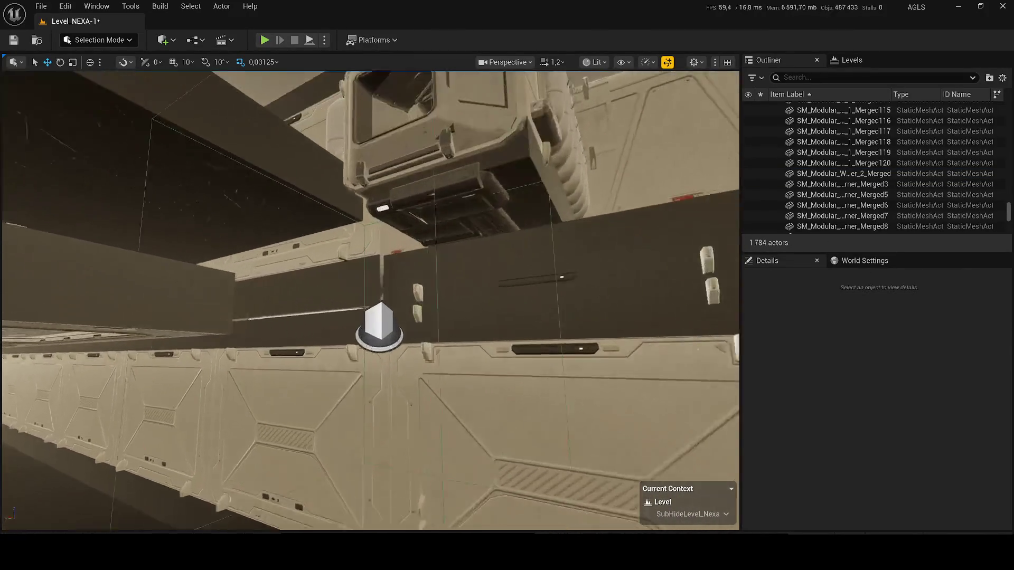
Step: Slide wall Merged76 sideways along the corridor, then delete it
click(475, 233)
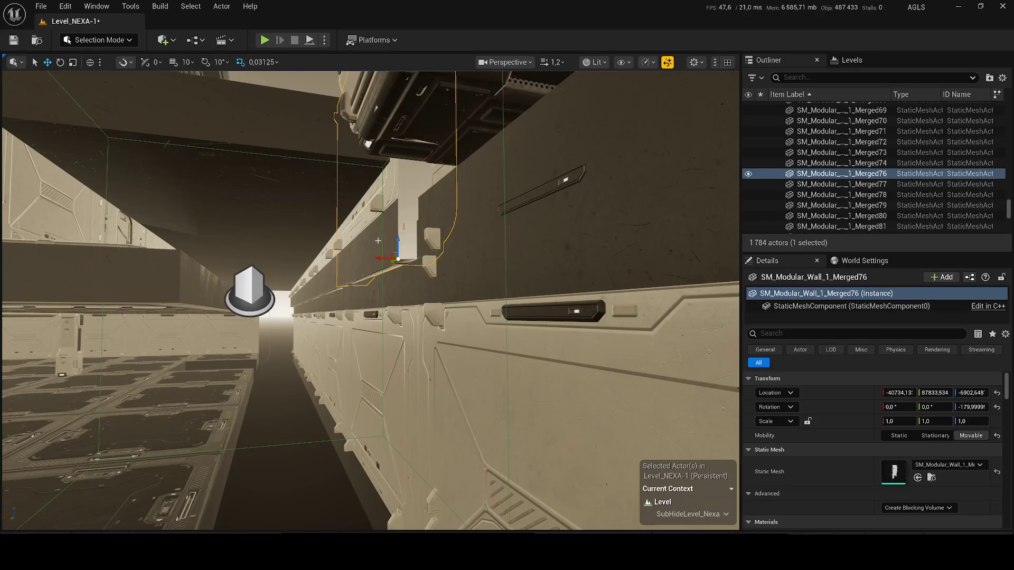
key(f)
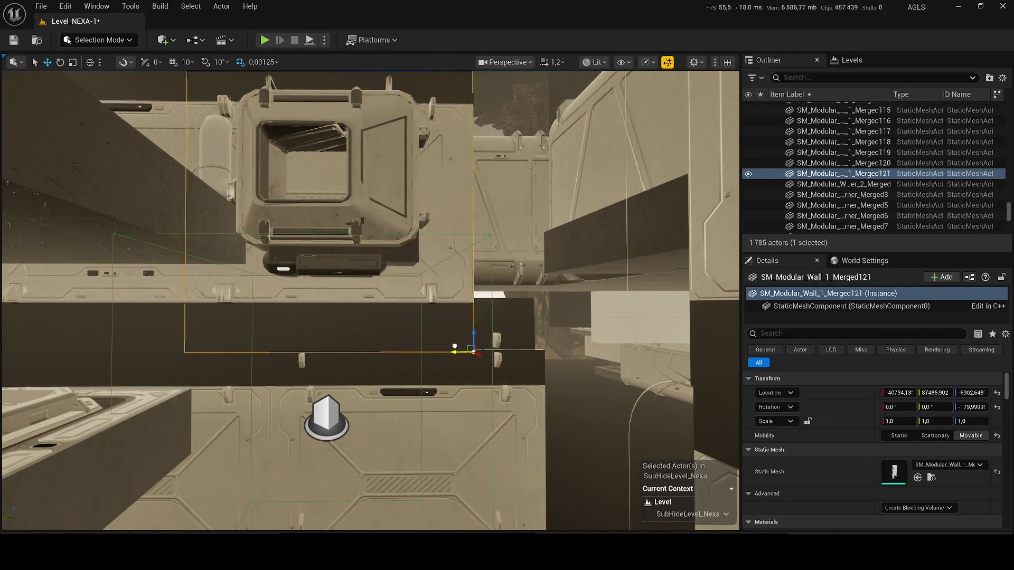
drag(447, 347, 573, 342)
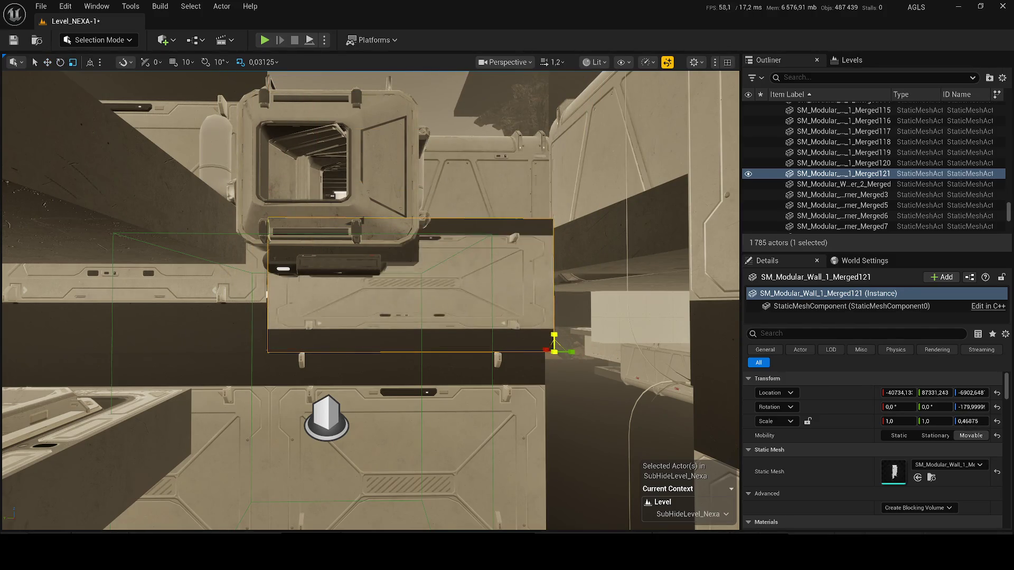
key(Delete)
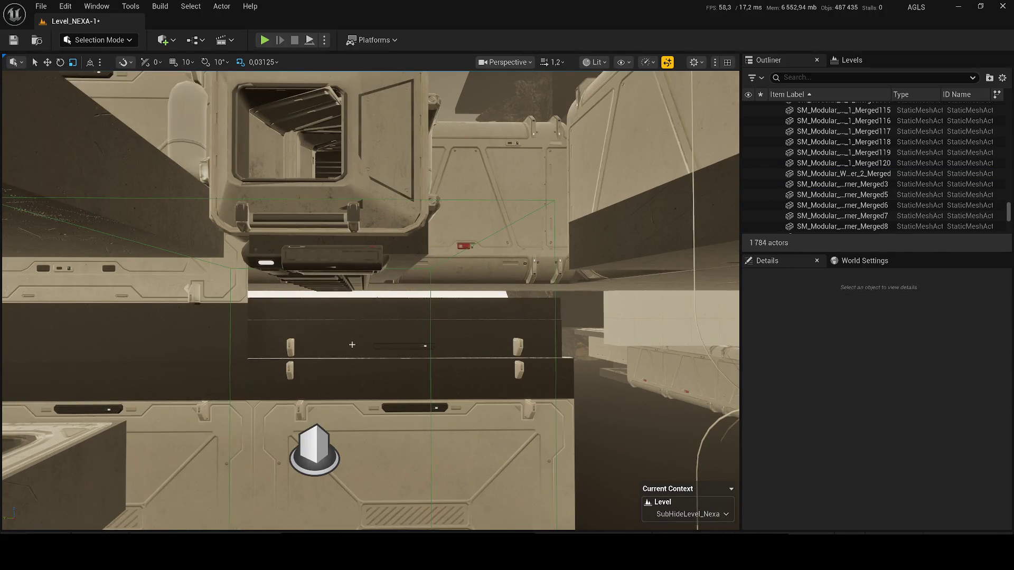
Step: Duplicate Merged112 upward into a new copy, Merged122, and fly down the corridor
click(351, 345)
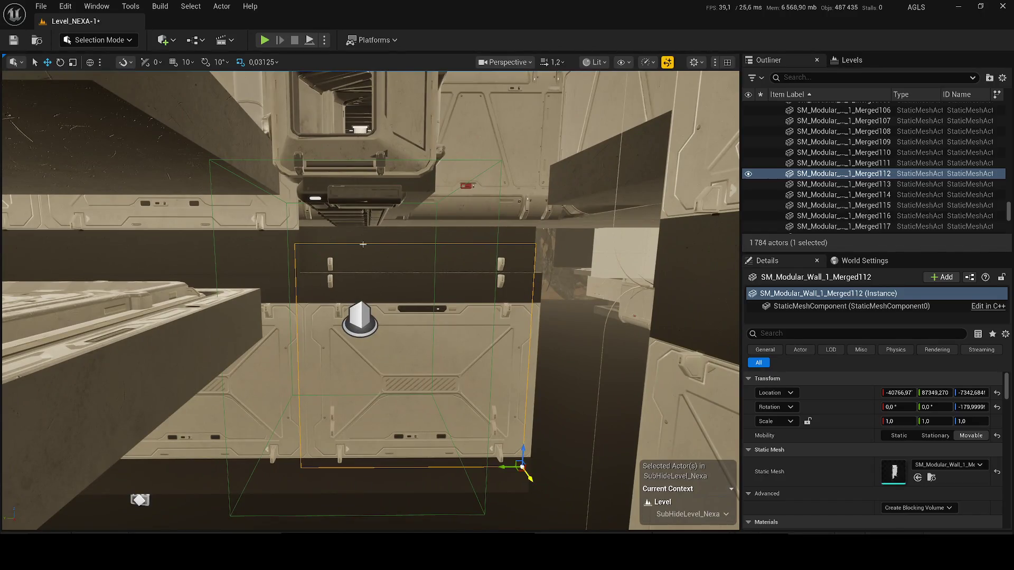
drag(502, 466, 502, 453)
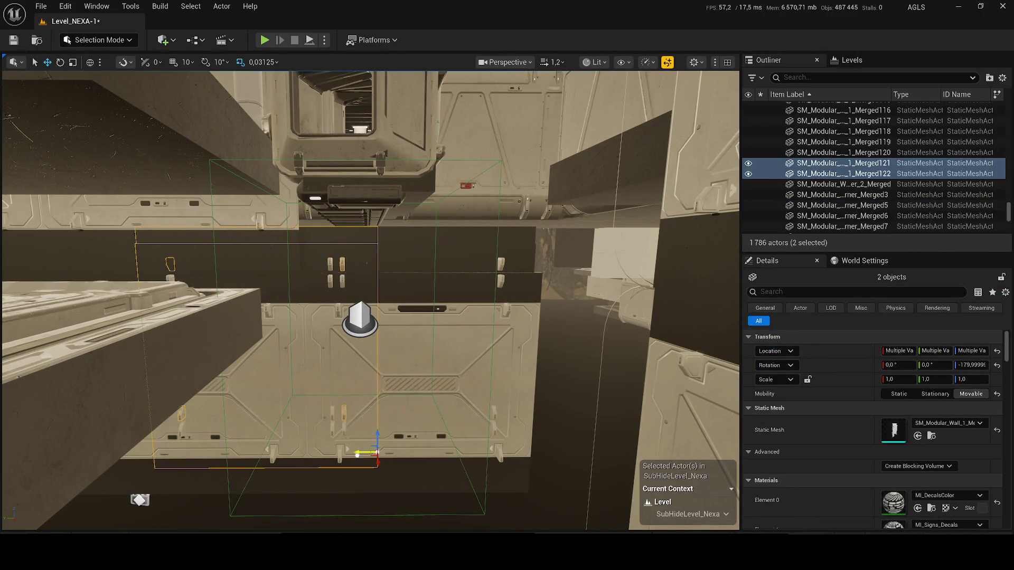
scroll(370, 301, down, 2)
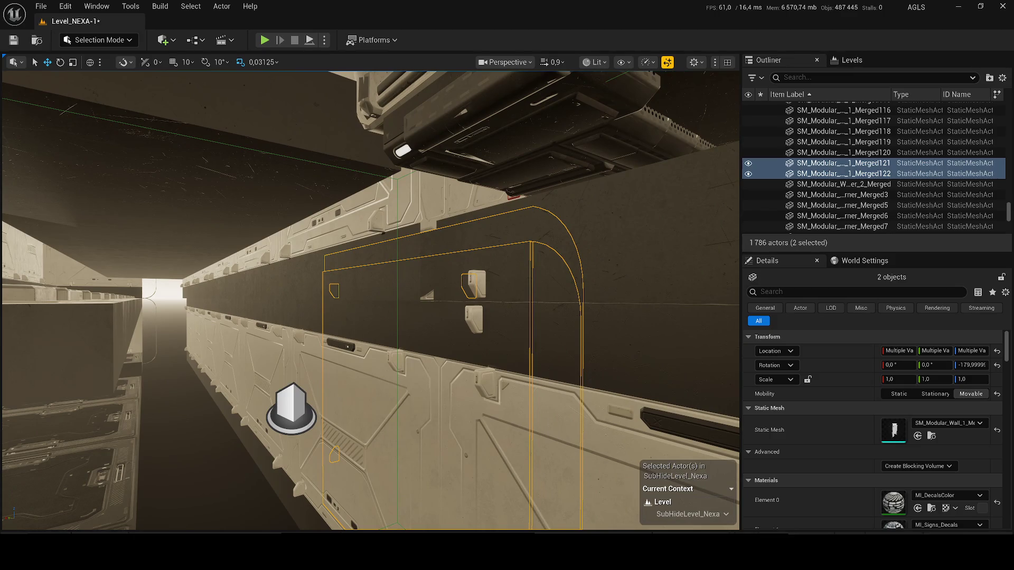
key(w)
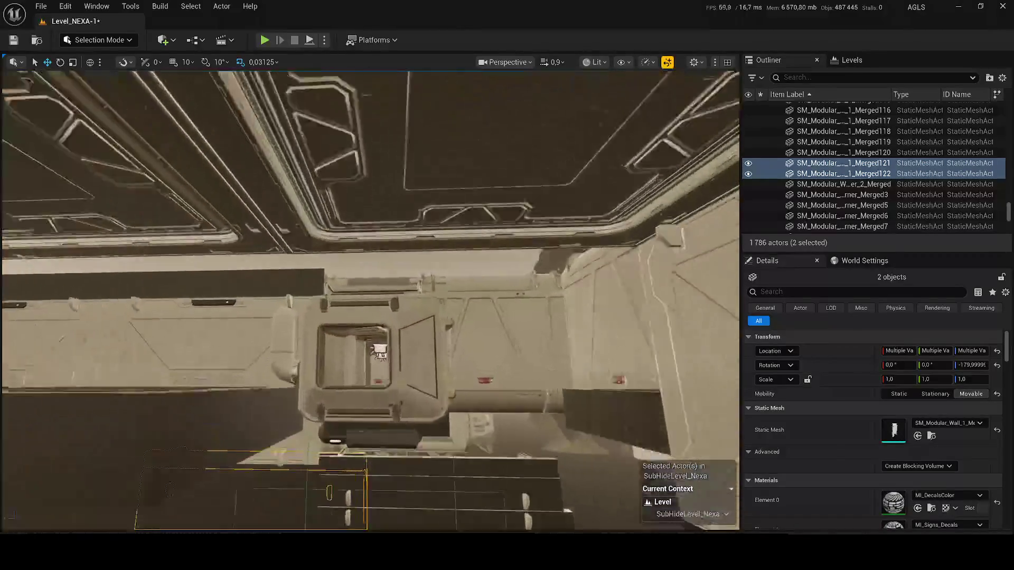
scroll(370, 301, down, 1)
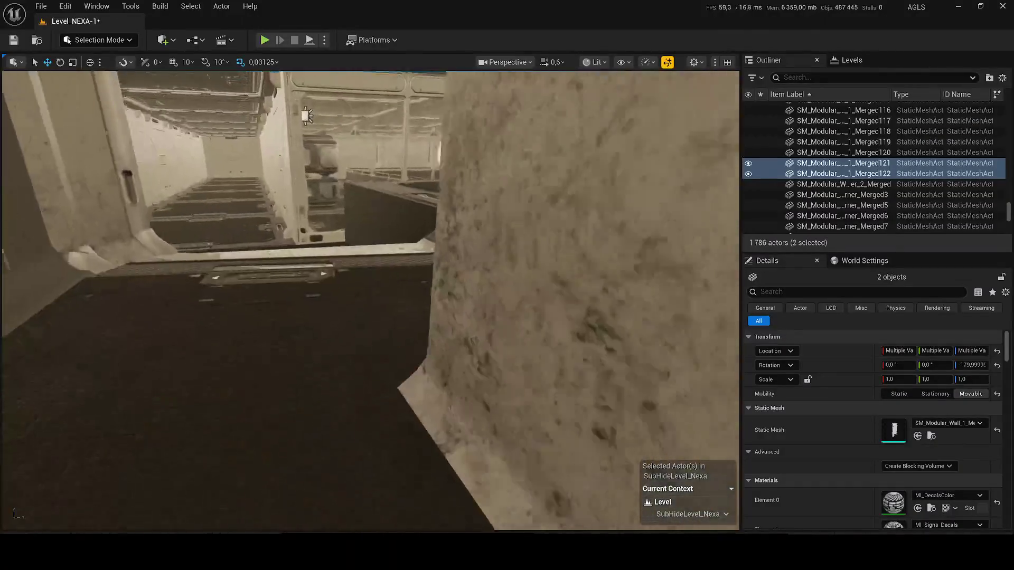
key(s)
click(597, 63)
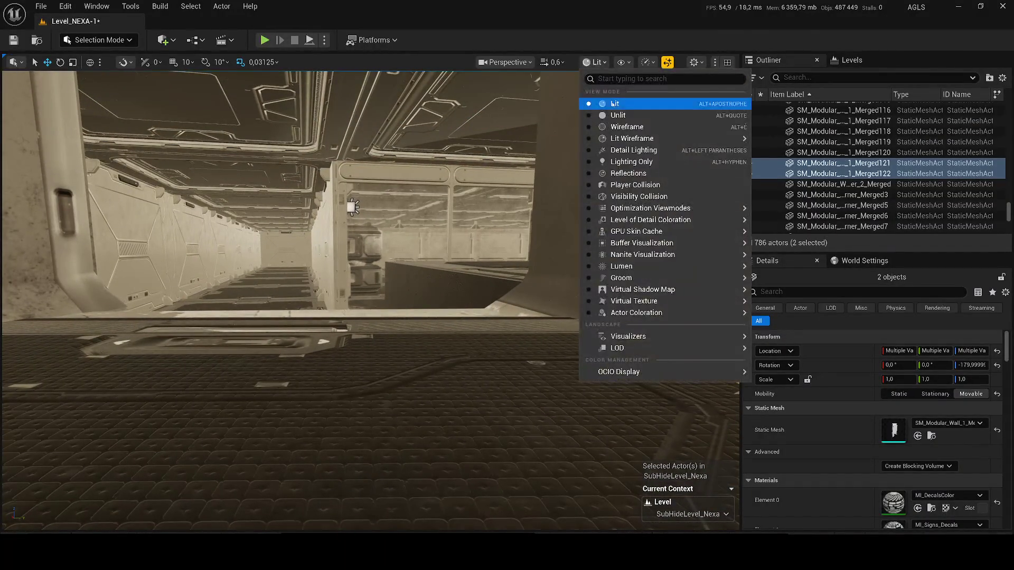
Step: Search 'dl' in the Outliner and hide the DirectionalLight
click(802, 79)
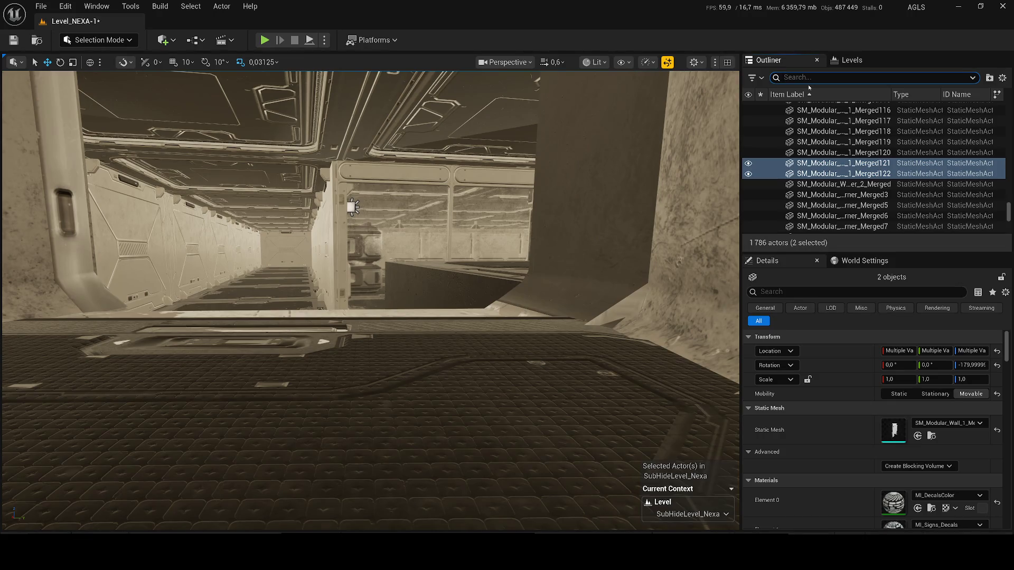
text(dl)
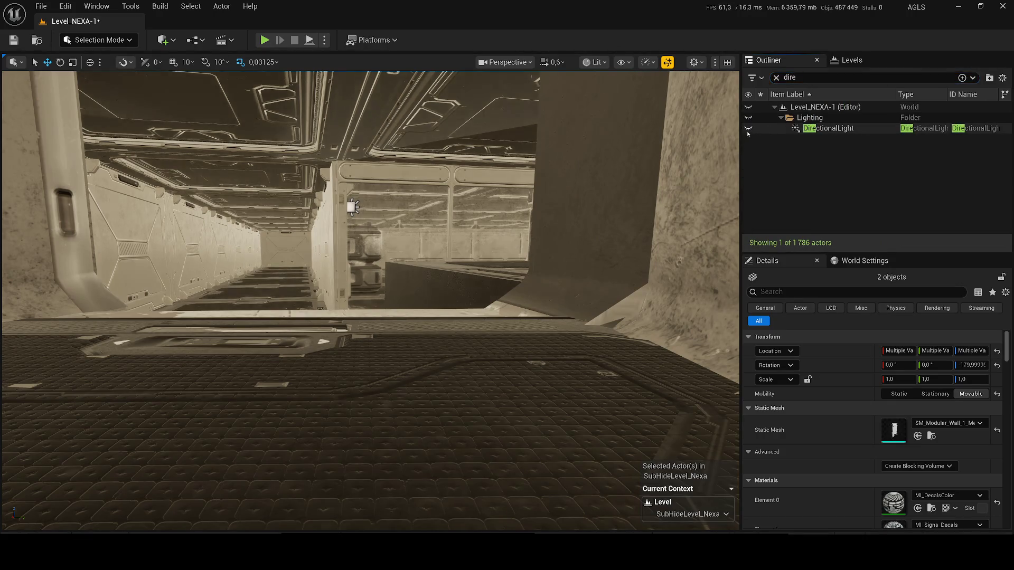
click(748, 129)
Step: Fly through the corridor and delete the roof module
drag(520, 310, 562, 256)
drag(528, 290, 533, 285)
click(422, 317)
drag(423, 317, 425, 314)
key(Delete)
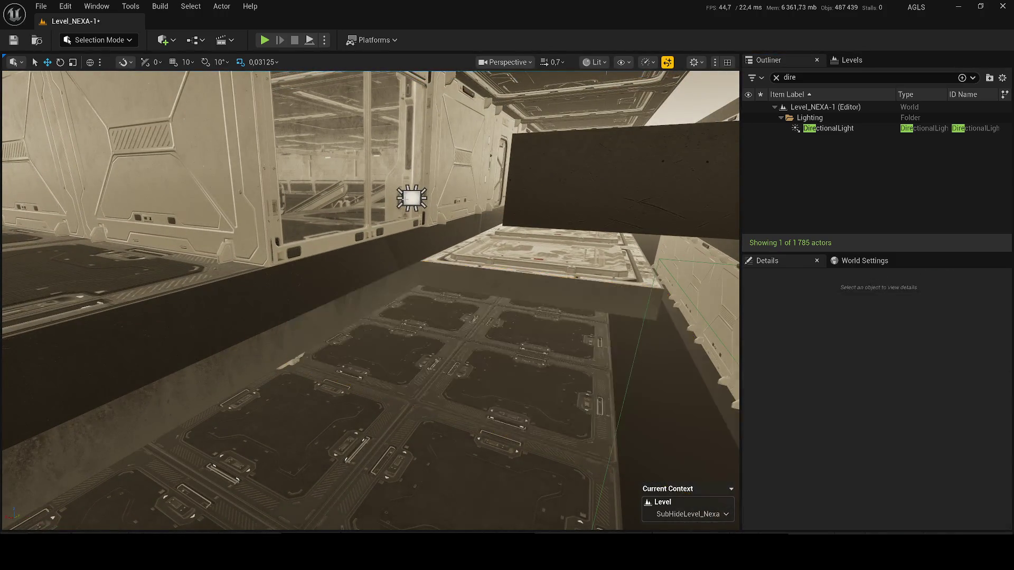
Step: Raise RectLight40's intensity from 10 to about 39.5 cd
click(412, 198)
mouse_move(547, 473)
mouse_down()
mouse_move(541, 468)
mouse_move(547, 473)
mouse_up()
drag(428, 449, 428, 448)
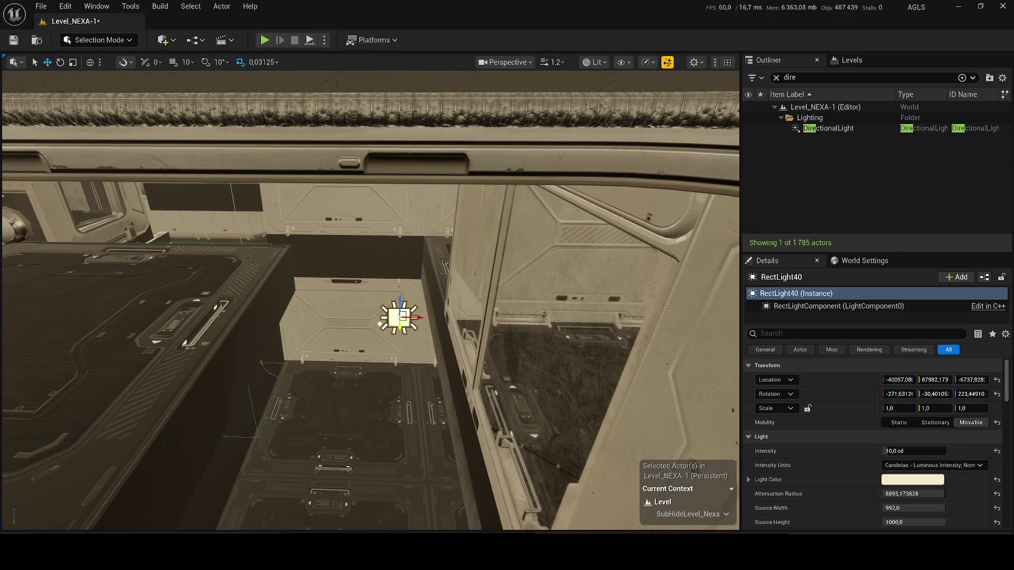
click(749, 117)
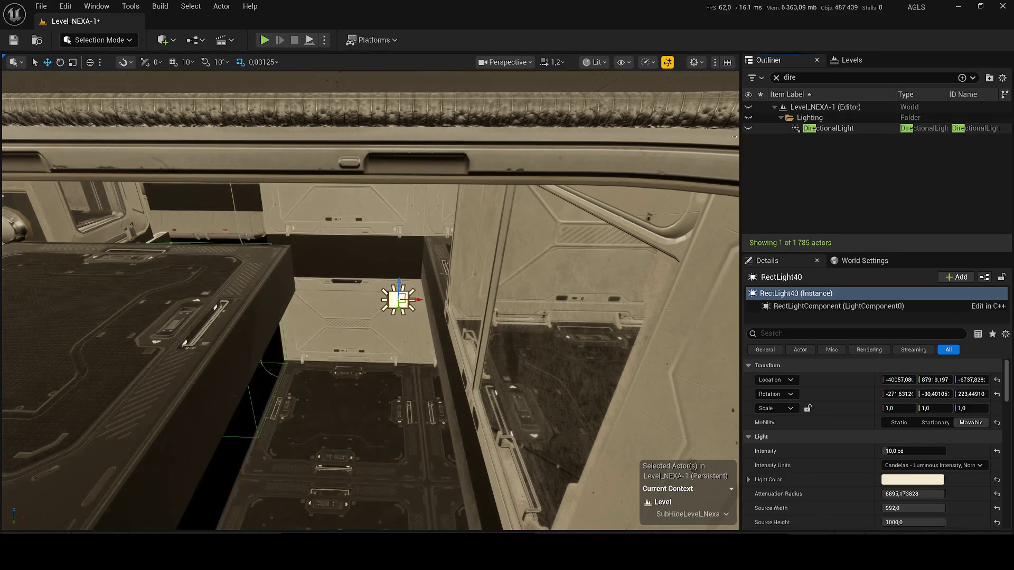
drag(897, 451, 921, 451)
mouse_move(370, 295)
mouse_down()
mouse_move(344, 302)
mouse_move(456, 248)
mouse_up()
click(437, 264)
Step: Delete two wall pieces, then restore wall Merged112 and nudge it slightly along X
key(Delete)
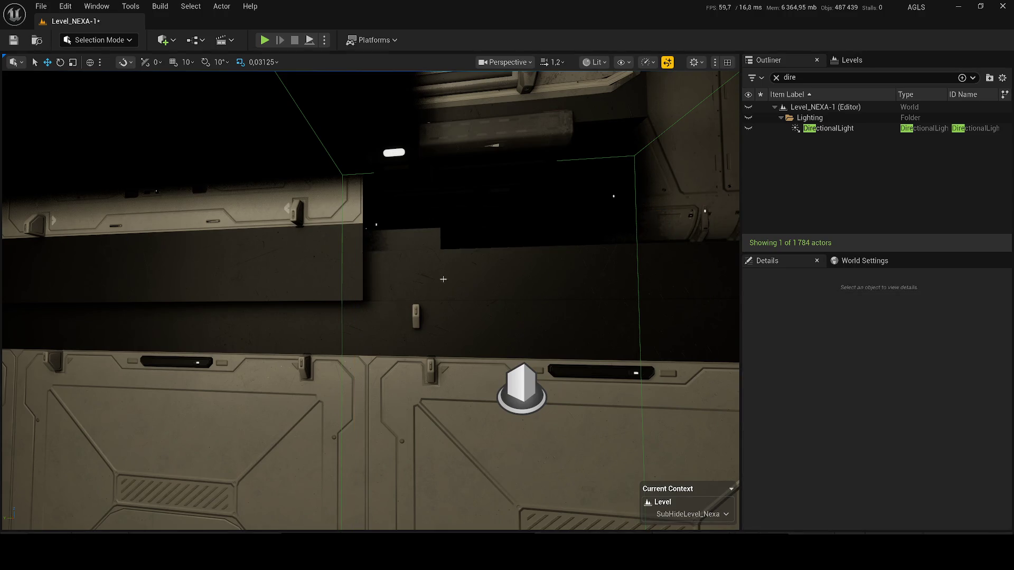
click(410, 237)
key(Delete)
click(445, 267)
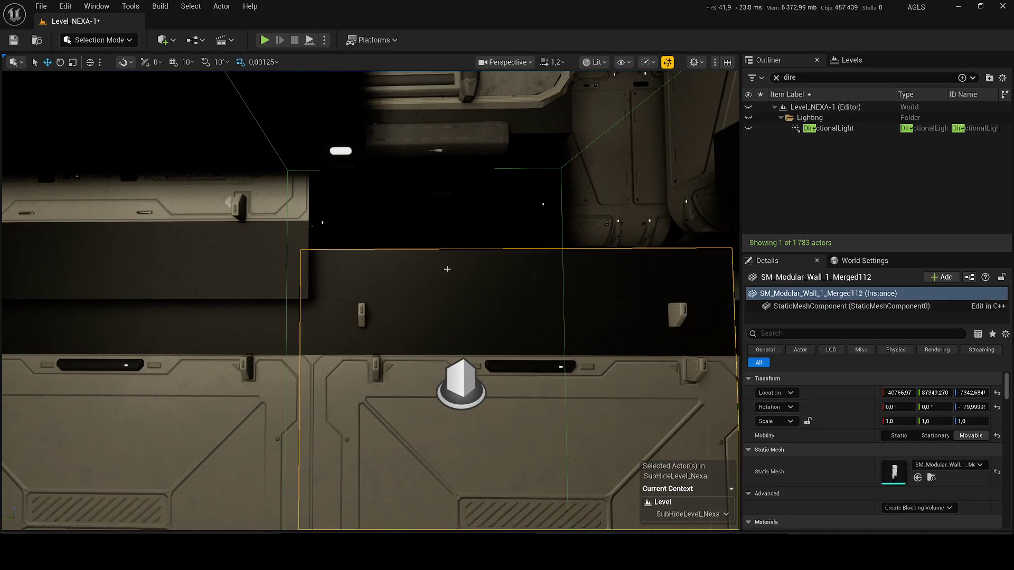
key(Delete)
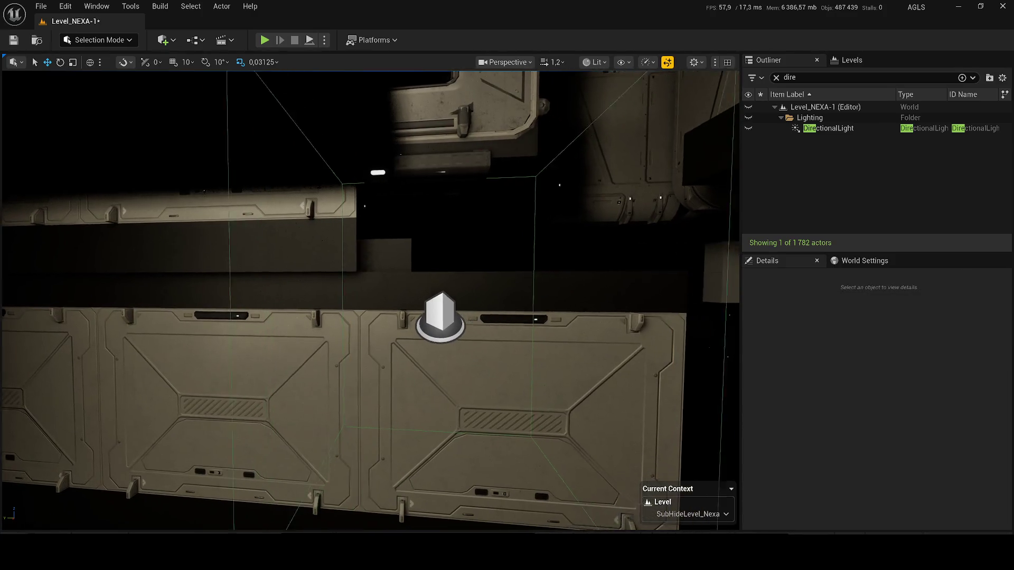
key(ctrl+z)
key(f)
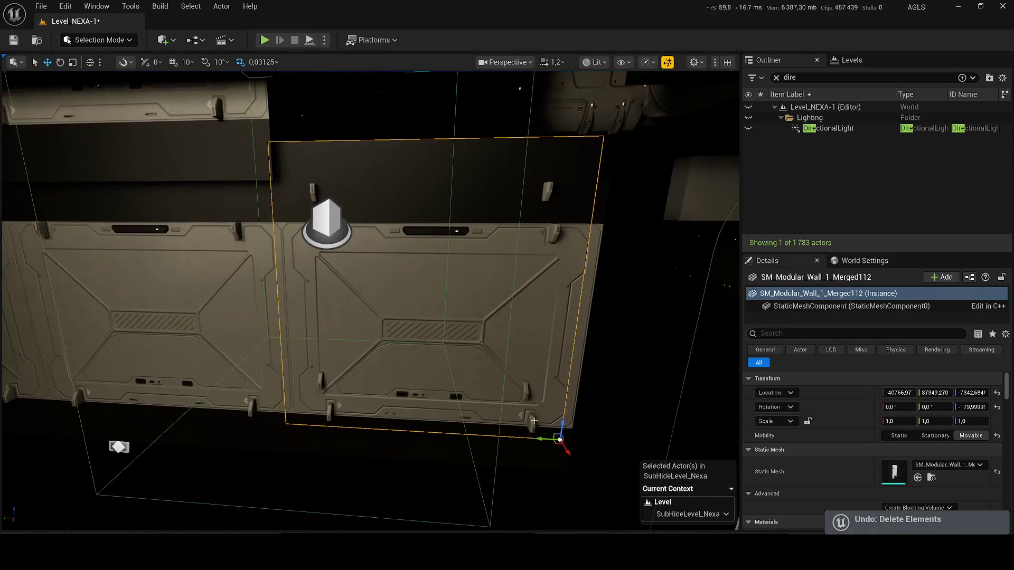
drag(569, 447, 564, 443)
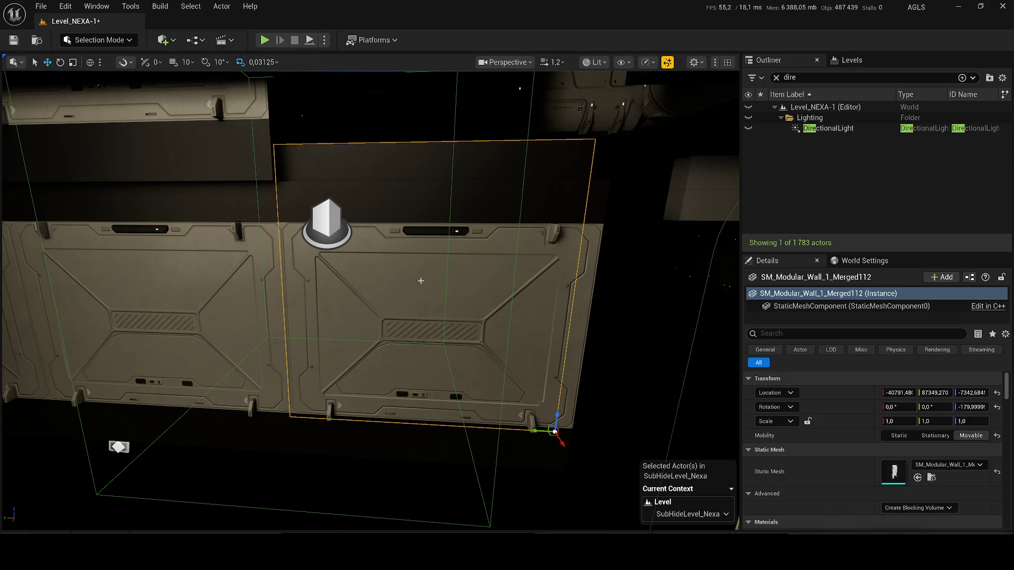
Step: Locate the wall's MI_PaintedMetal2Indoor material and open the Place Actors panel
scroll(445, 294, down, 5)
scroll(380, 257, down, 3)
scroll(858, 427, down, 10)
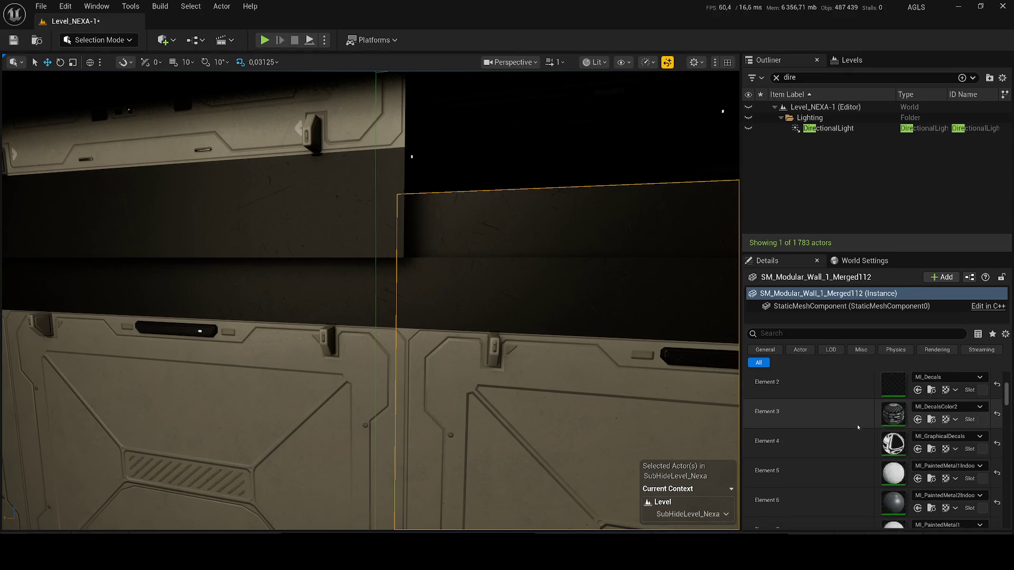
scroll(866, 444, down, 2)
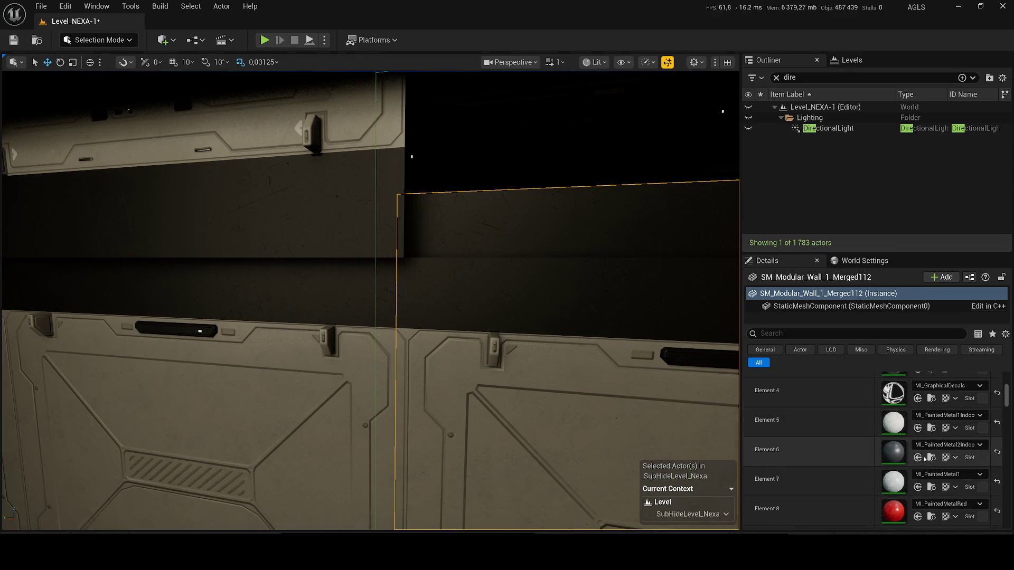
click(931, 457)
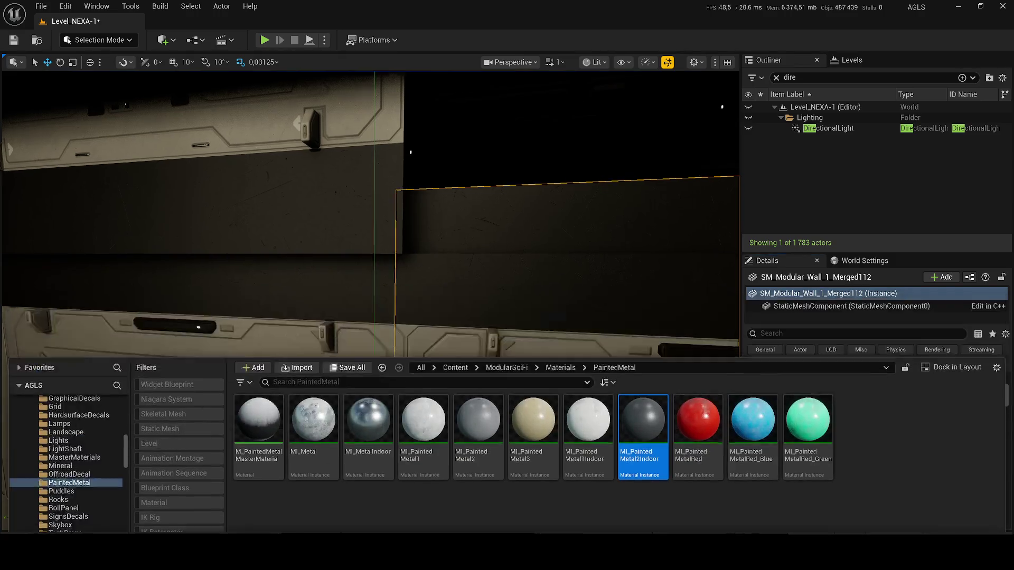
scroll(370, 296, down, 10)
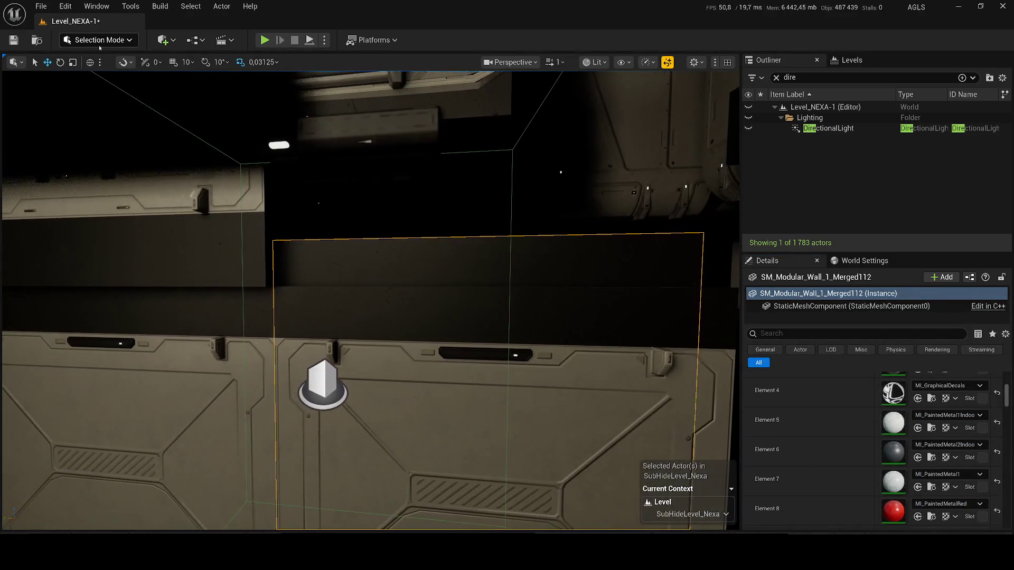
click(163, 39)
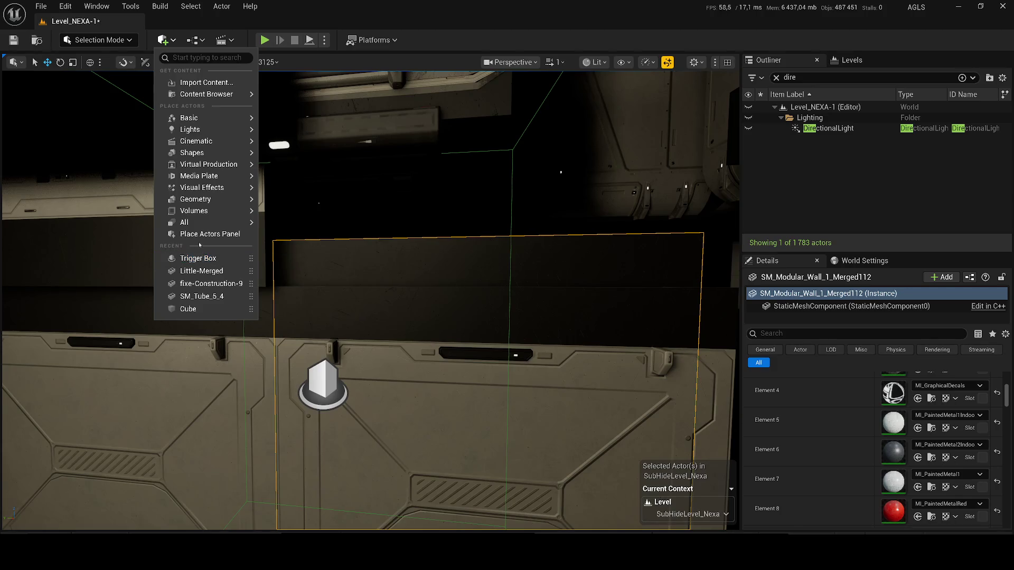
click(198, 234)
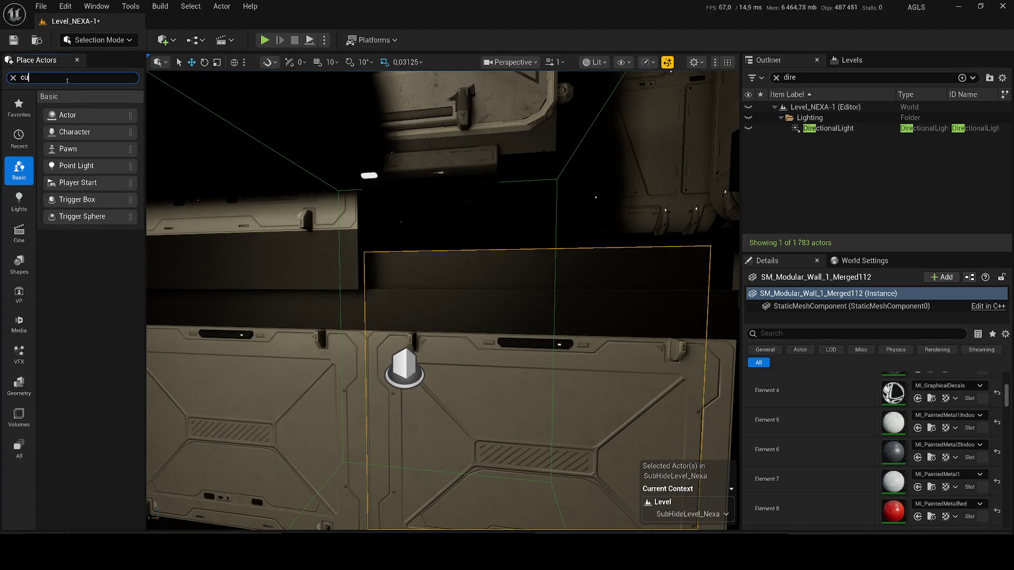
Step: Place a cube, Cube3, in the wall gap, slide it along Y and apply a darker material
text(be)
mouse_move(67, 101)
mouse_down()
mouse_move(234, 175)
mouse_move(383, 271)
mouse_move(379, 262)
mouse_up()
key(f)
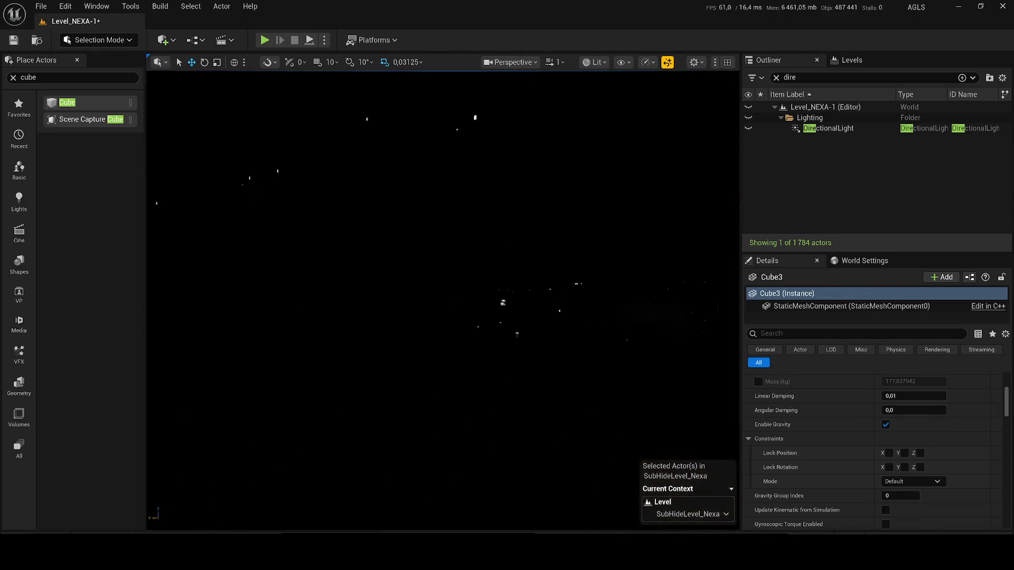
mouse_move(425, 271)
mouse_down()
mouse_move(412, 269)
mouse_move(420, 177)
mouse_move(416, 212)
mouse_up()
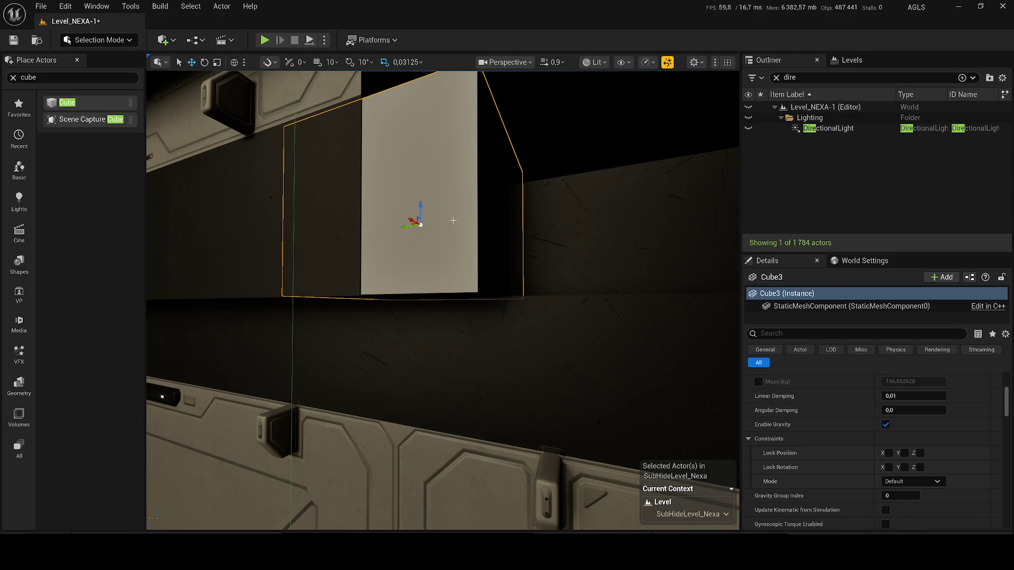
scroll(452, 220, down, 3)
key(ctrl+space)
mouse_move(645, 370)
mouse_down()
mouse_move(447, 259)
mouse_move(345, 280)
mouse_move(296, 274)
mouse_up()
key(r)
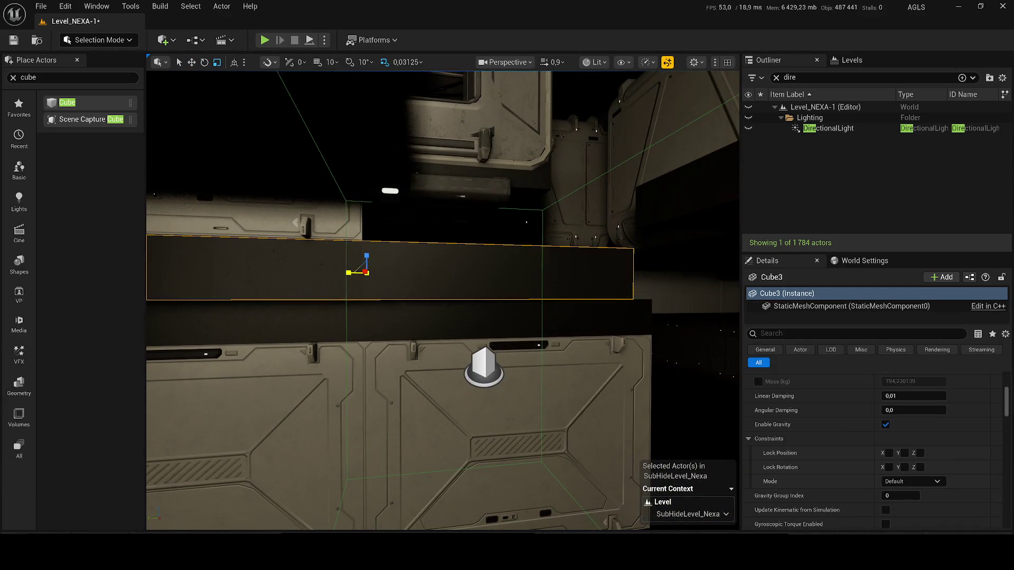
drag(498, 290, 476, 288)
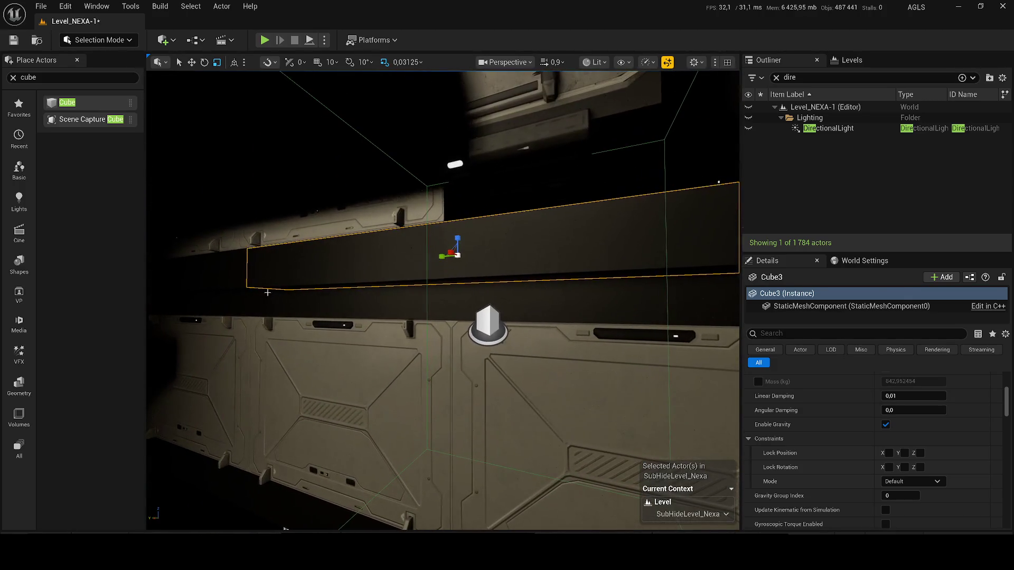
Step: Select walls Merged83 and Merged76, then save the level
click(274, 297)
click(390, 221)
click(367, 215)
drag(367, 215, 382, 220)
key(ctrl+s)
drag(445, 227, 446, 226)
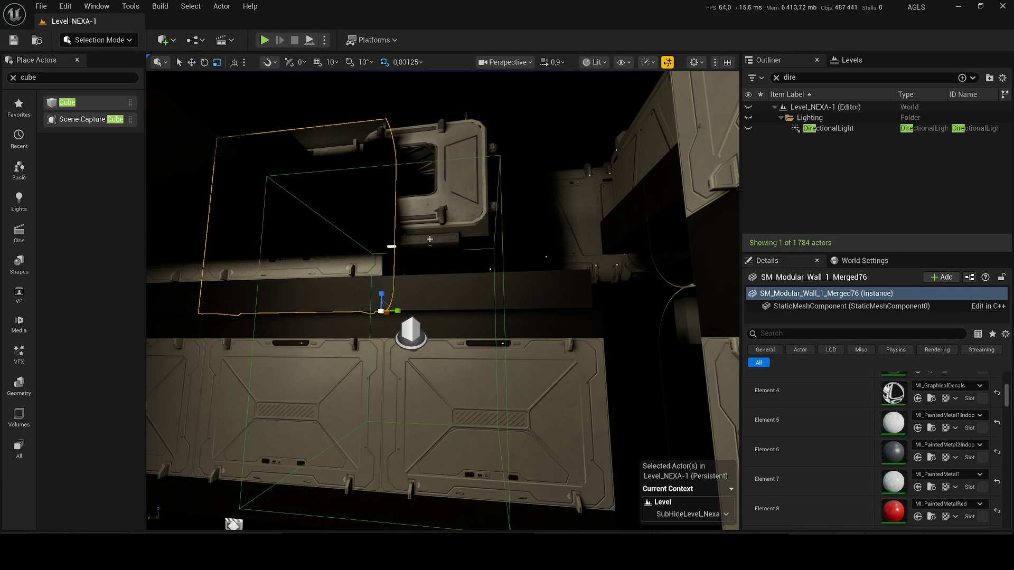
Step: Add a second cube, Cube19, slide it along the wall, and reselect Cube3
drag(123, 117, 381, 252)
key(f)
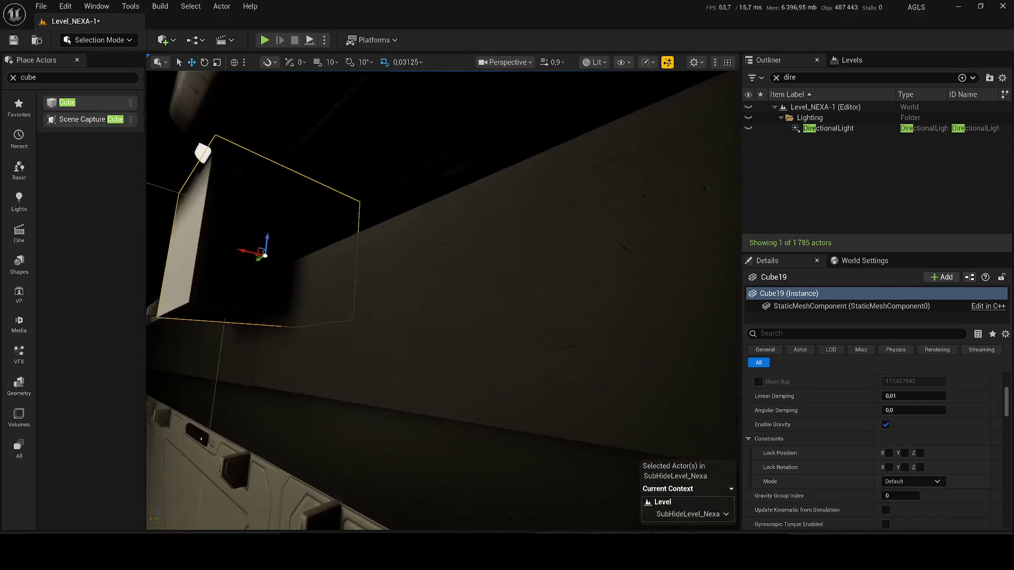
drag(299, 281, 358, 301)
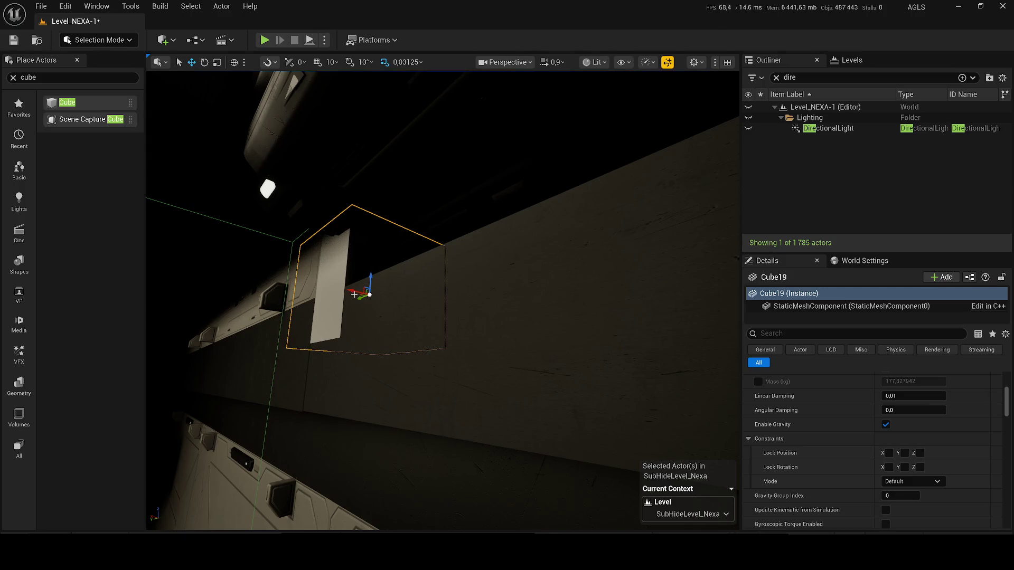
click(385, 333)
key(ctrl+space)
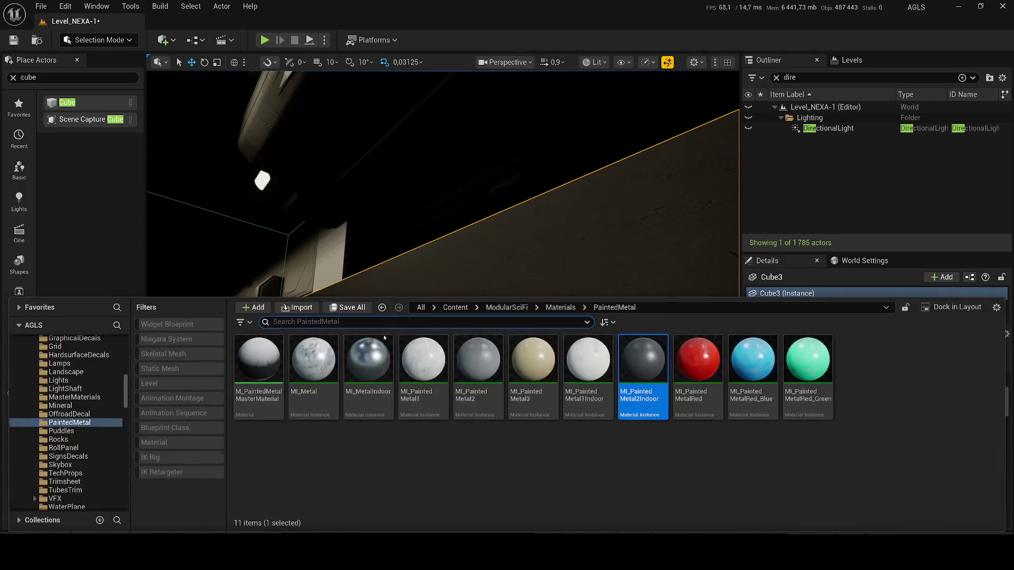
Step: Apply the MI_PaintedMetal3 material to Cube19, undoing a trial material on the big wall
click(328, 258)
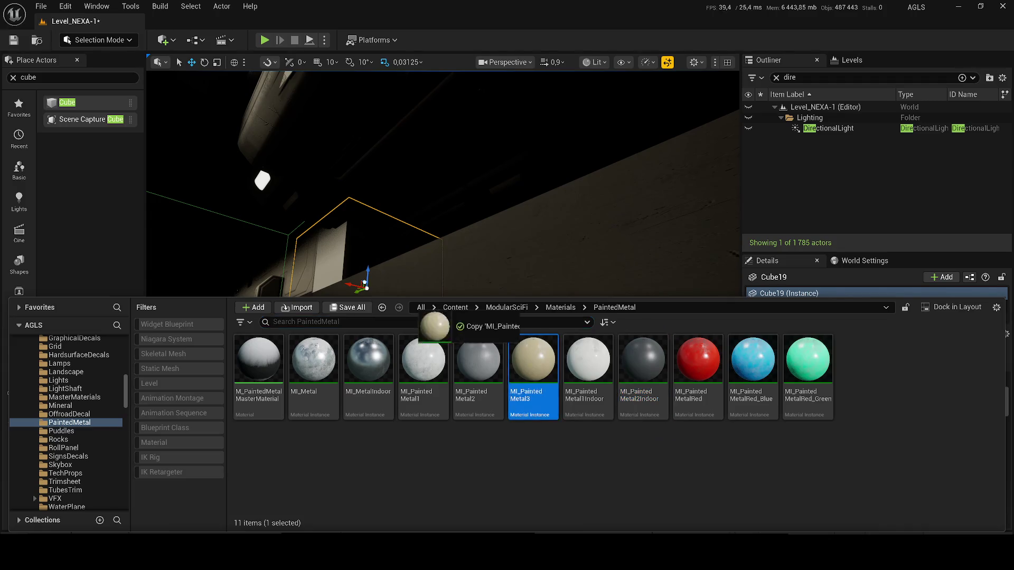
drag(423, 316, 401, 254)
scroll(920, 428, down, 5)
scroll(920, 429, up, 3)
key(ctrl+space)
drag(419, 362, 332, 270)
key(ctrl+z)
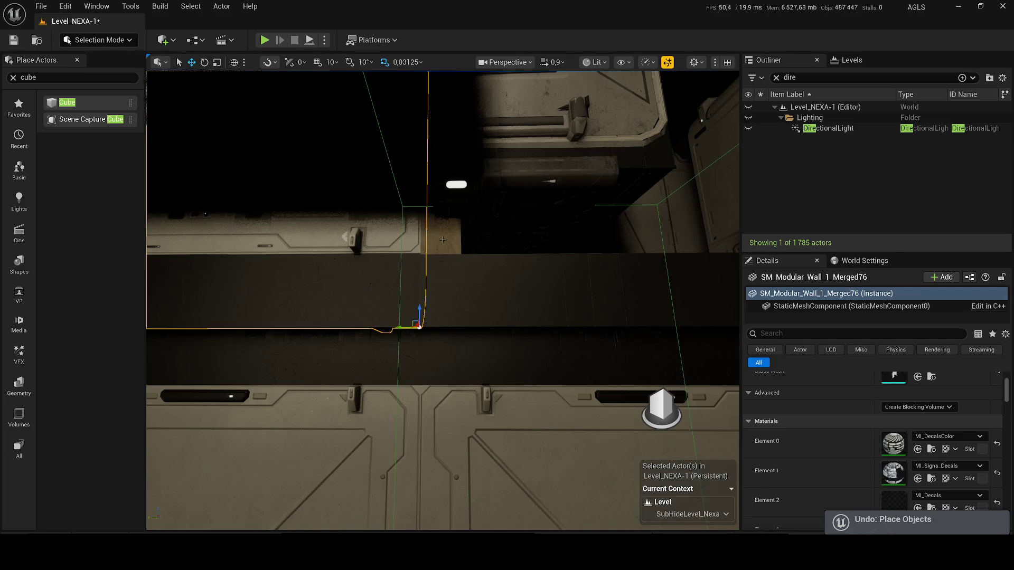
key(ctrl+space)
drag(426, 362, 437, 228)
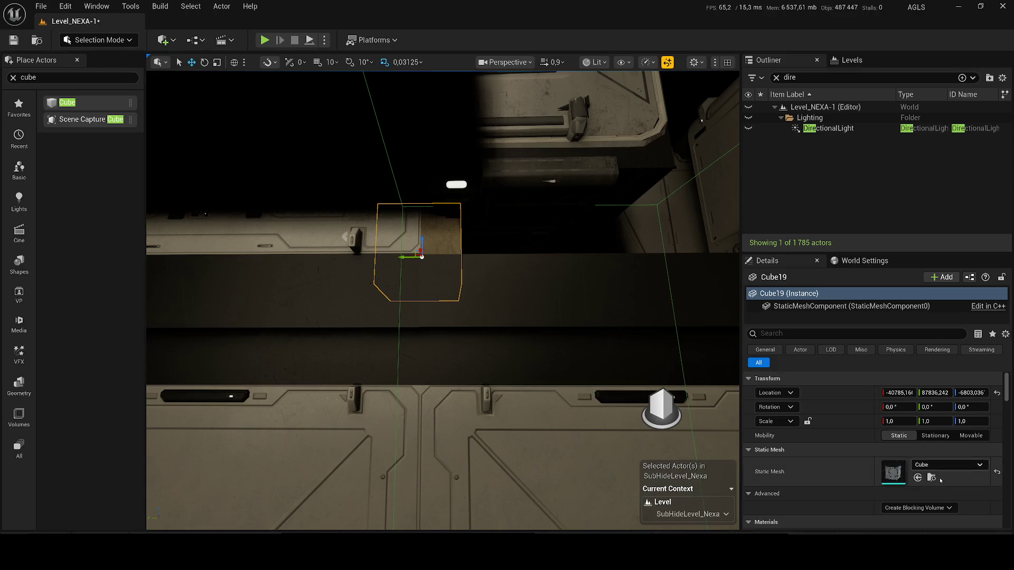
Step: Select the lower wall mesh and find its MI_DecalsColor material in the Content Drawer
click(579, 317)
click(571, 473)
scroll(934, 442, down, 5)
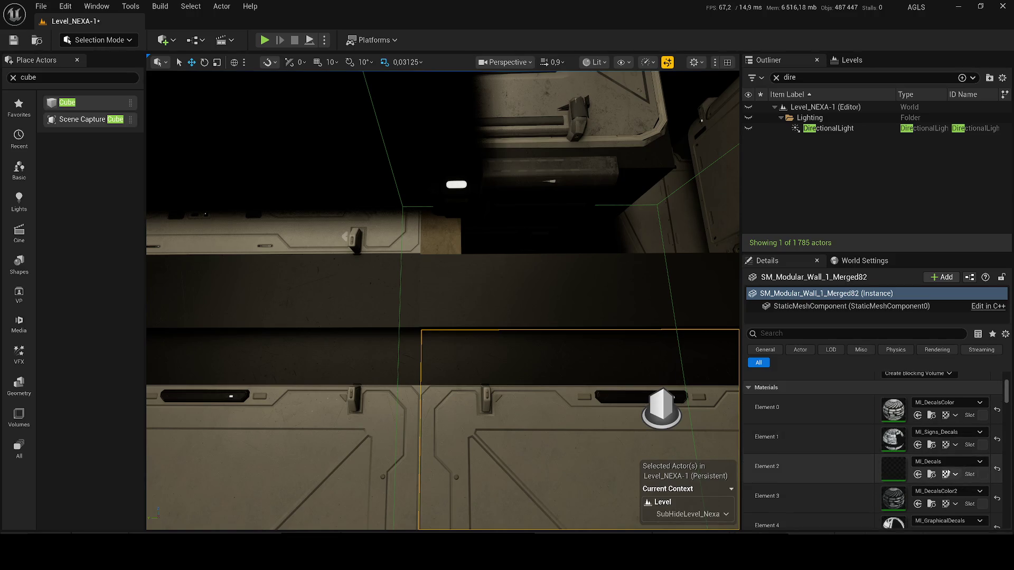
click(932, 424)
mouse_move(433, 370)
mouse_down()
mouse_move(442, 274)
mouse_move(438, 337)
mouse_up()
key(Escape)
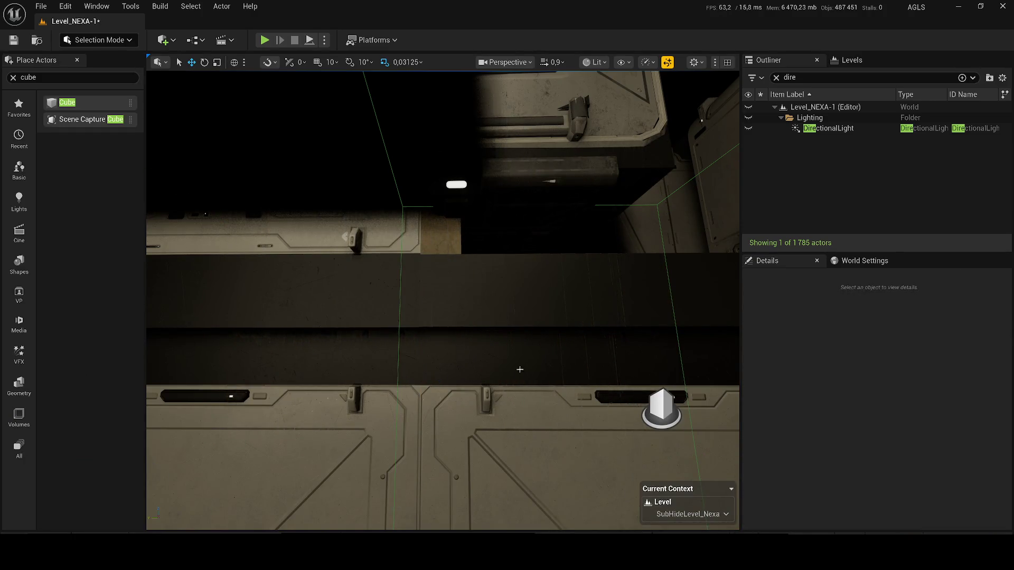
click(520, 369)
scroll(944, 472, down, 4)
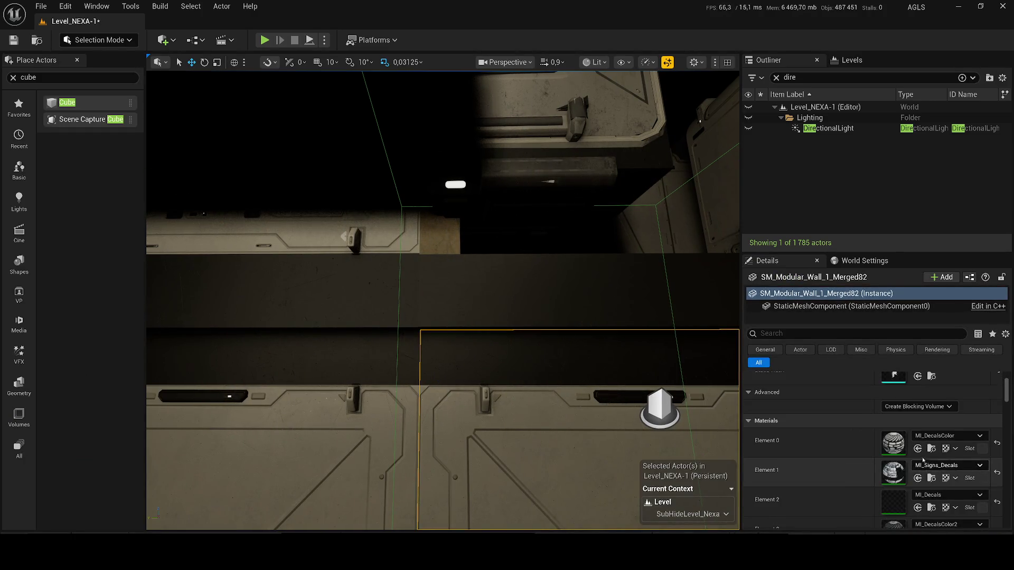
click(931, 448)
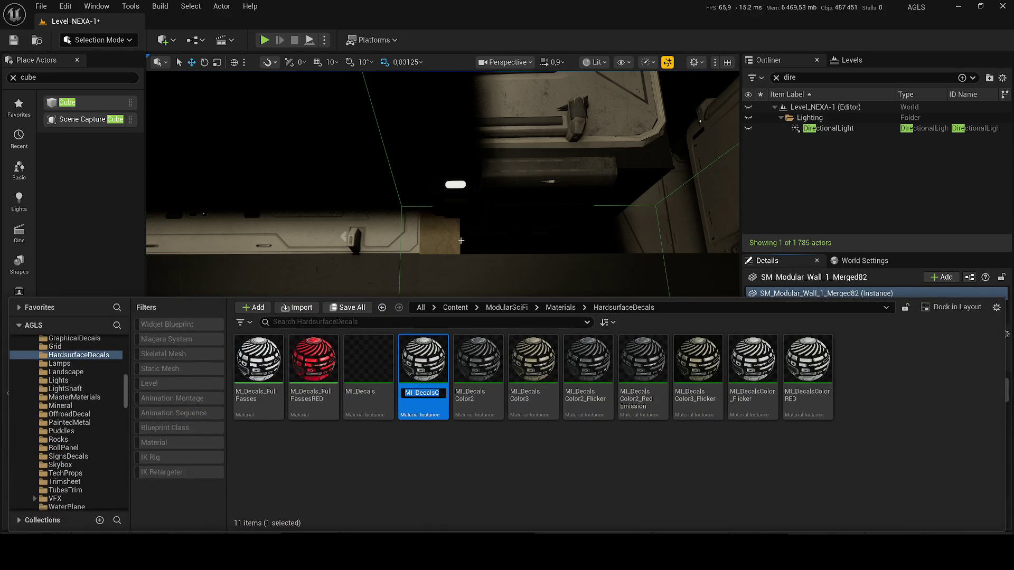
Step: Try MI_DecalsColor_001 and MI_DecalsColorRED as Cube19's Element 0 material
click(442, 231)
click(929, 434)
text(MI_DecalsColor)
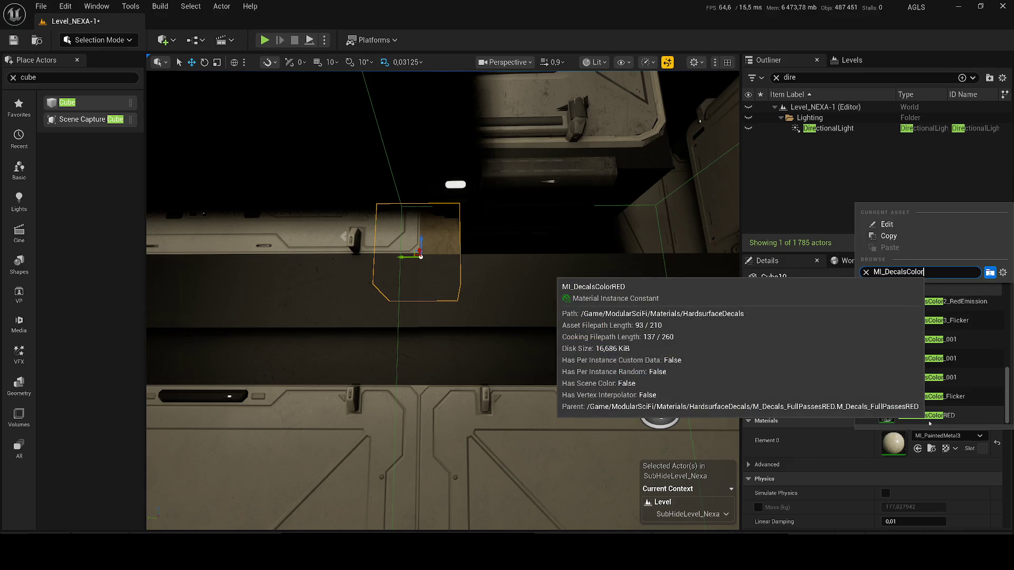
click(950, 348)
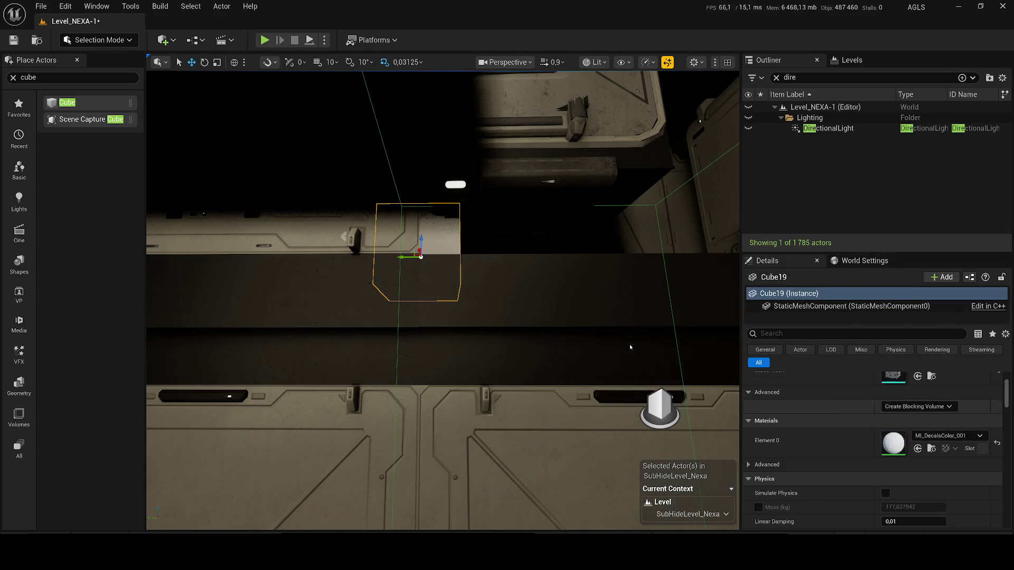
click(946, 436)
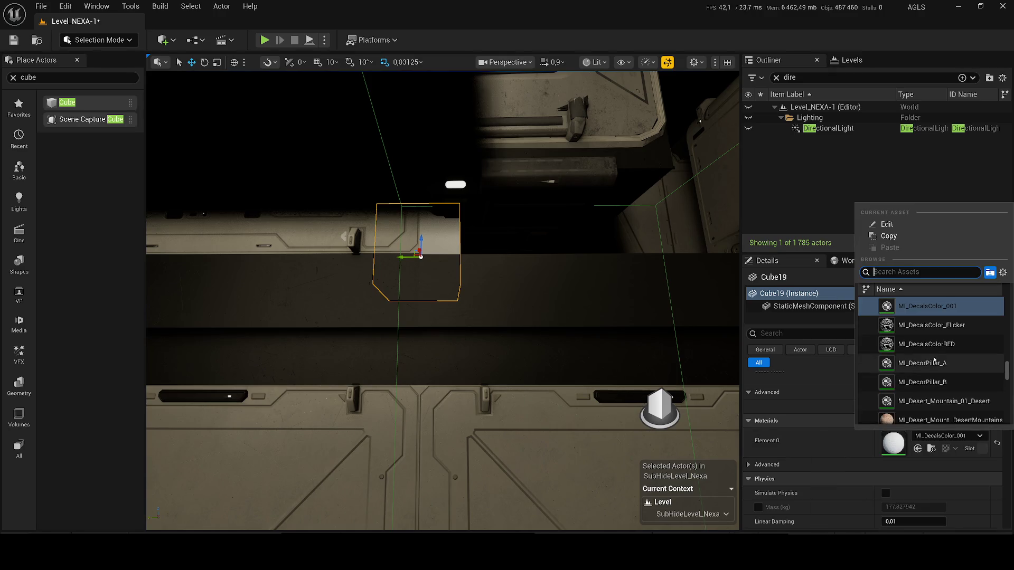
click(933, 351)
click(950, 436)
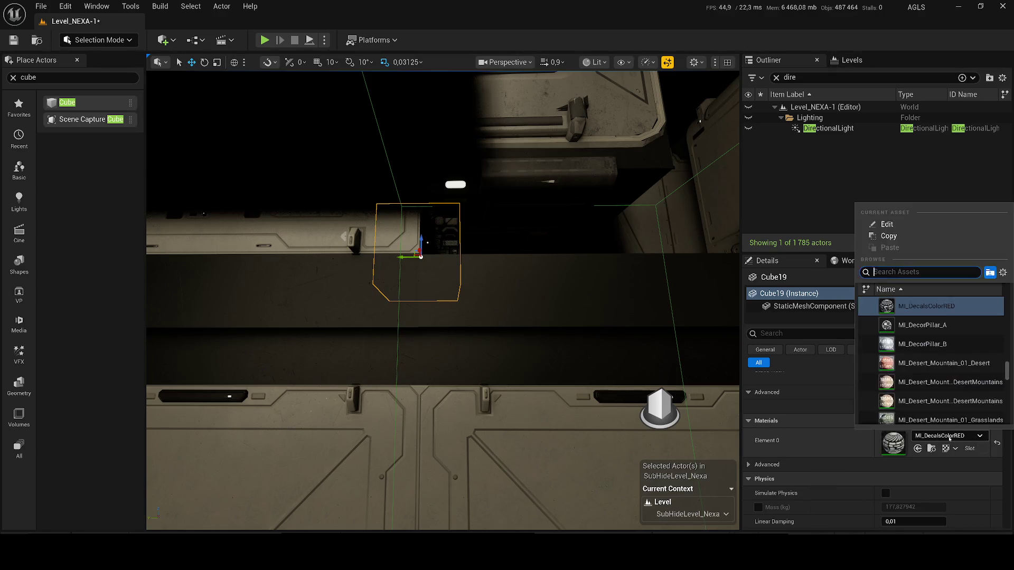
key(Escape)
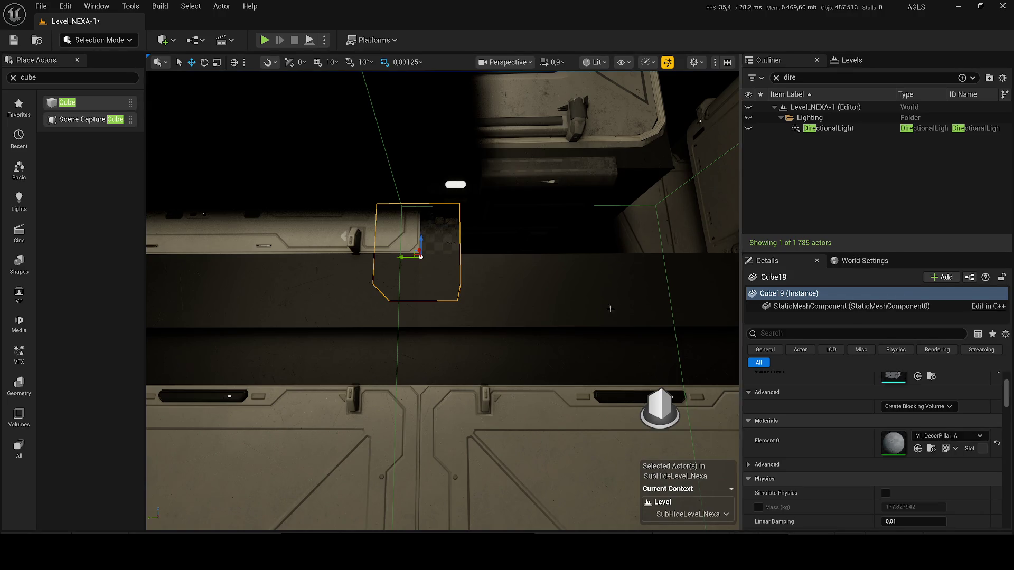
Step: Scale Cube19 into a long beam running along the wall
drag(512, 282, 517, 274)
scroll(461, 282, up, 5)
scroll(460, 282, down, 4)
key(e)
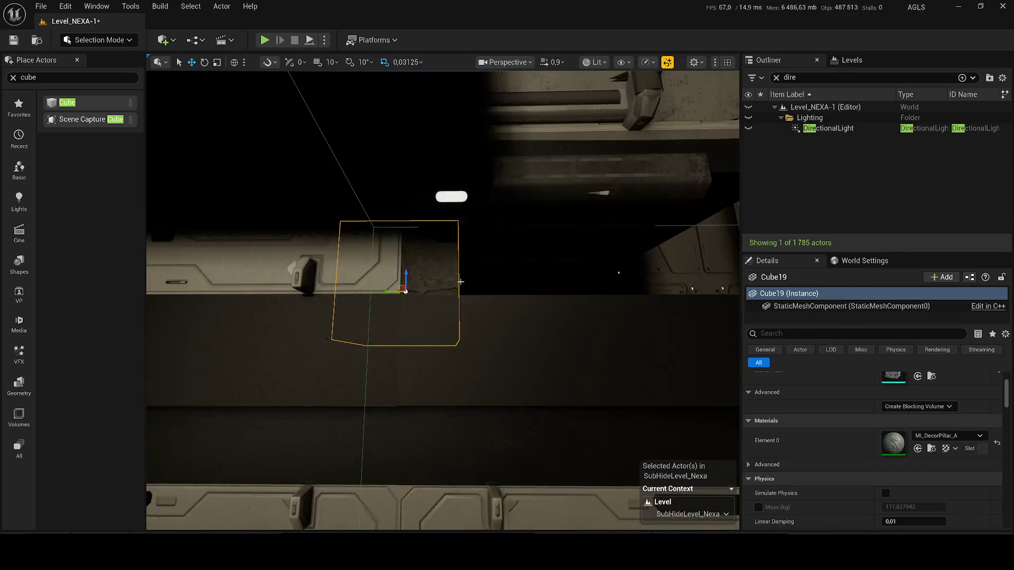
mouse_move(399, 292)
mouse_down()
mouse_move(417, 292)
mouse_move(285, 306)
mouse_up()
key(w)
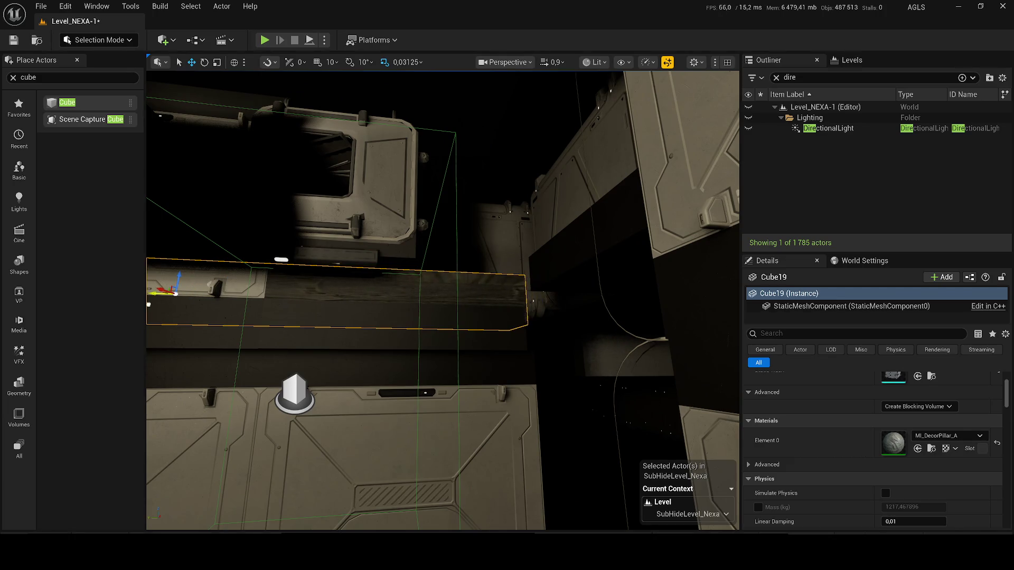
Step: Place an MI_DecalsColor3 decal, delete it, and reselect Cube19
key(ctrl+space)
mouse_move(541, 378)
mouse_down()
mouse_move(385, 294)
mouse_move(364, 304)
mouse_up()
key(Delete)
click(431, 290)
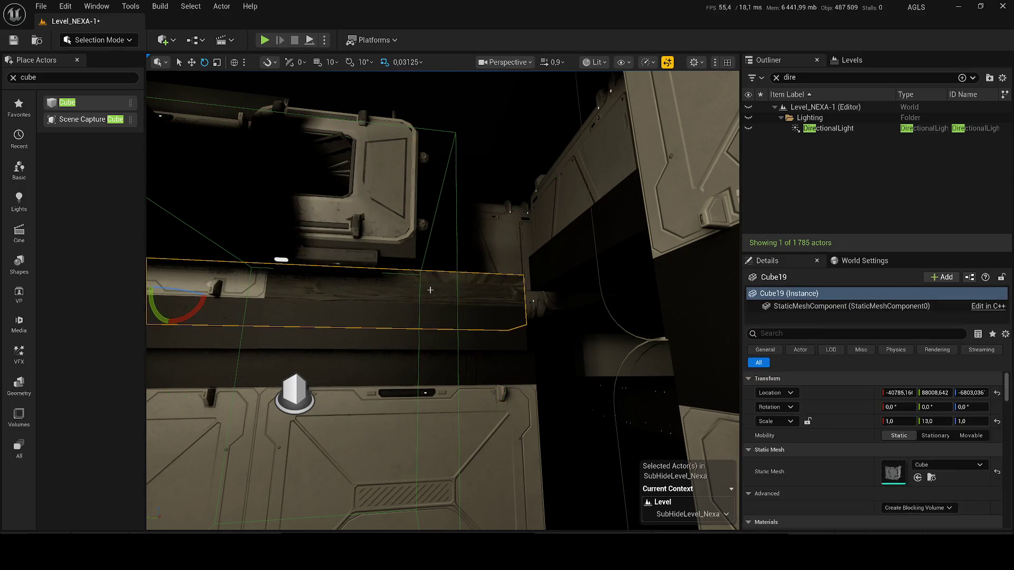
scroll(899, 468, down, 3)
click(932, 436)
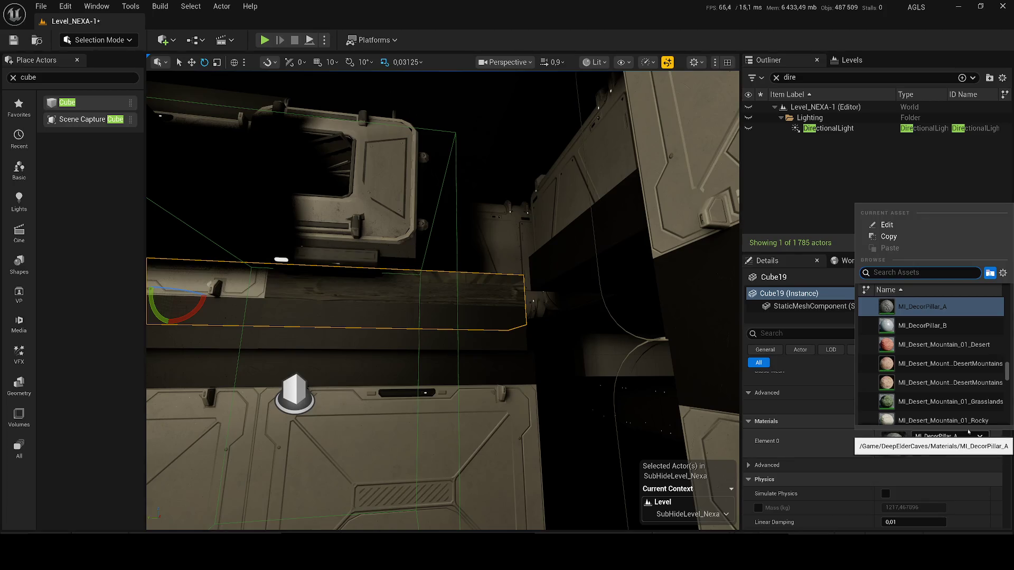
key(Escape)
Step: Give Cube19 the MI_Desert_Mountain_02 material and save the level
click(948, 437)
click(949, 437)
click(939, 436)
key(Escape)
key(f)
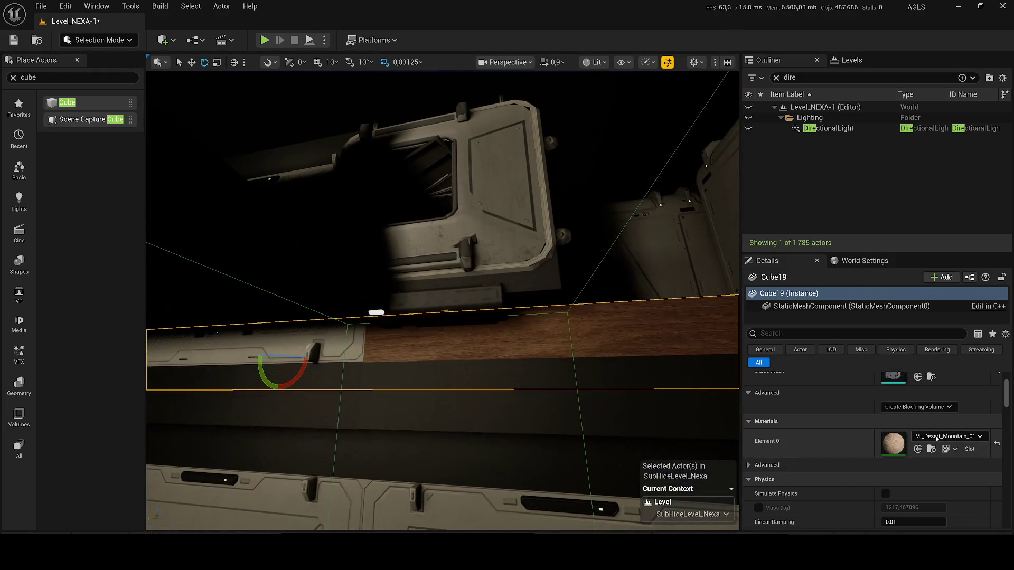
click(937, 438)
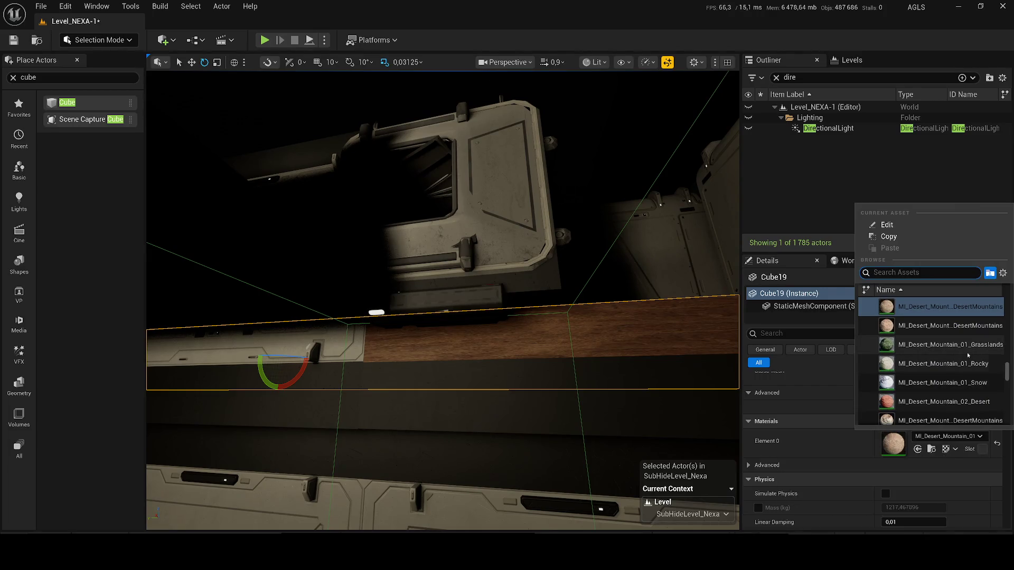
scroll(967, 353, down, 3)
click(945, 387)
drag(440, 348, 442, 342)
key(ctrl+s)
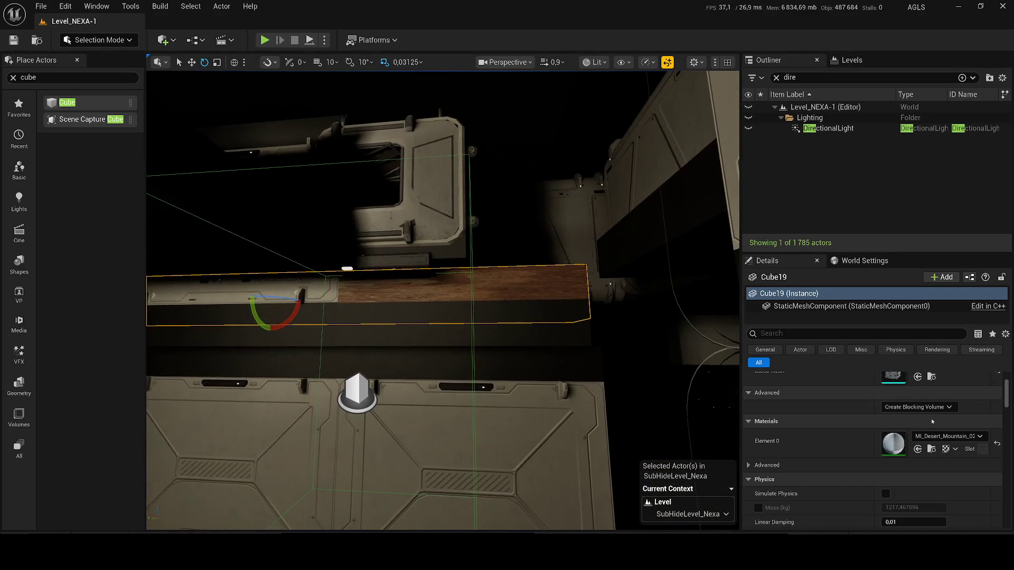
Step: Switch Cube19 to the plain M_FullWhite material
click(956, 438)
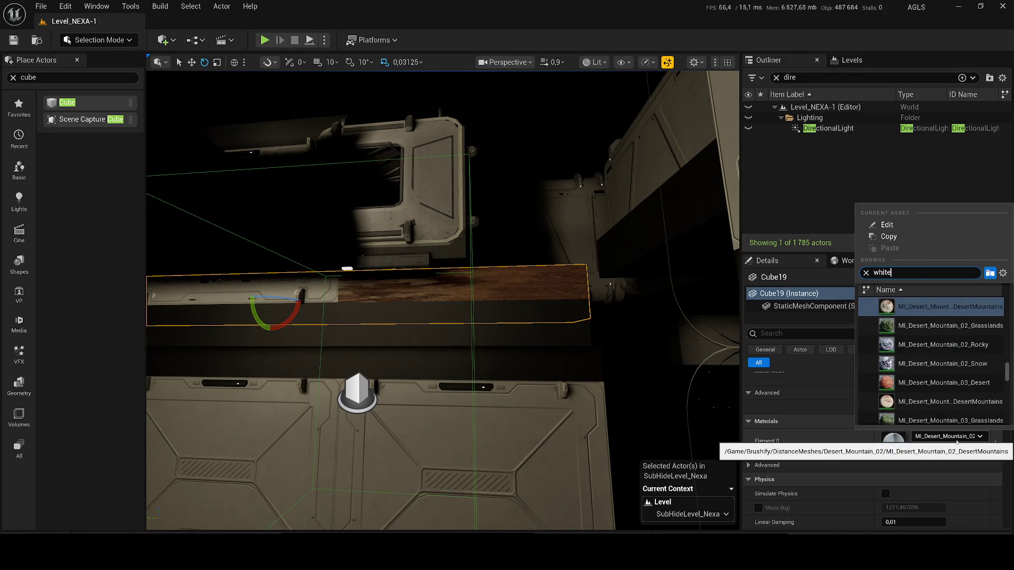
click(955, 357)
key(f)
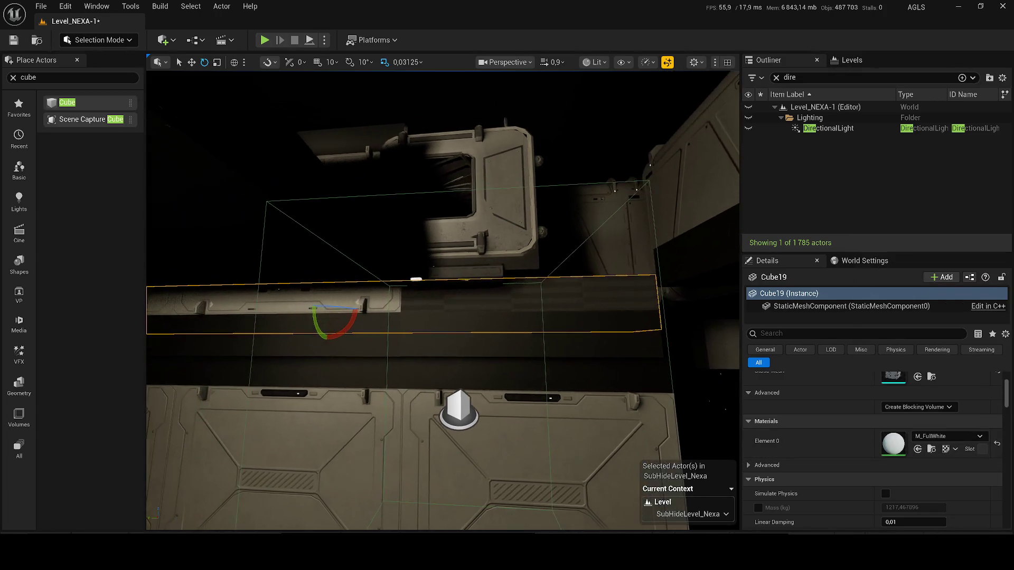
key(r)
drag(517, 325, 507, 364)
Step: Select a floor module and the module below it
mouse_move(395, 250)
mouse_down()
mouse_move(401, 264)
mouse_move(401, 254)
mouse_up()
click(395, 251)
ctrl+click(425, 290)
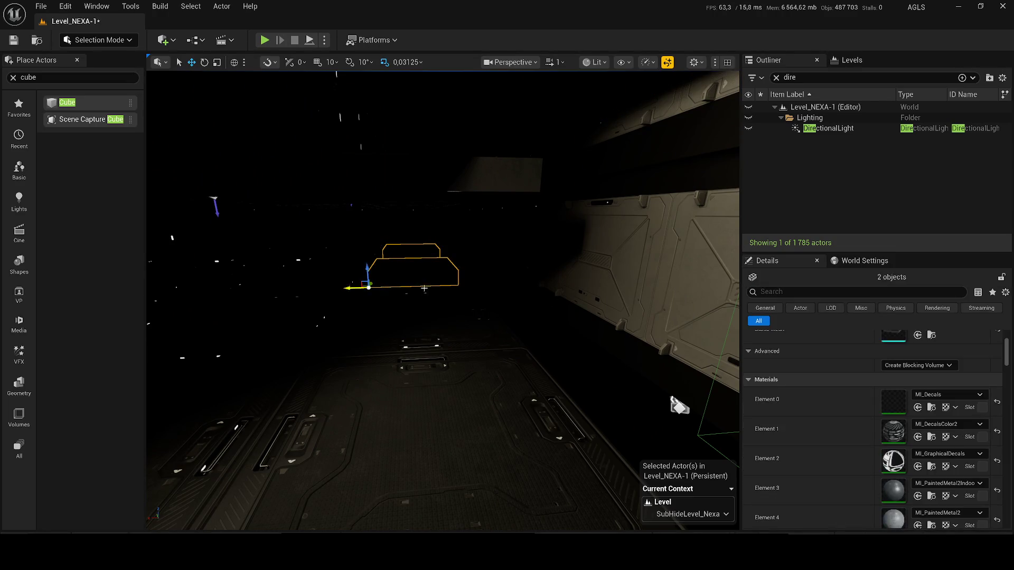
Step: Duplicate the selected floor and wall modules and slide the copies along the Y axis
ctrl+click(405, 390)
drag(405, 390, 475, 378)
key(ctrl+c)
key(ctrl+v)
key(f)
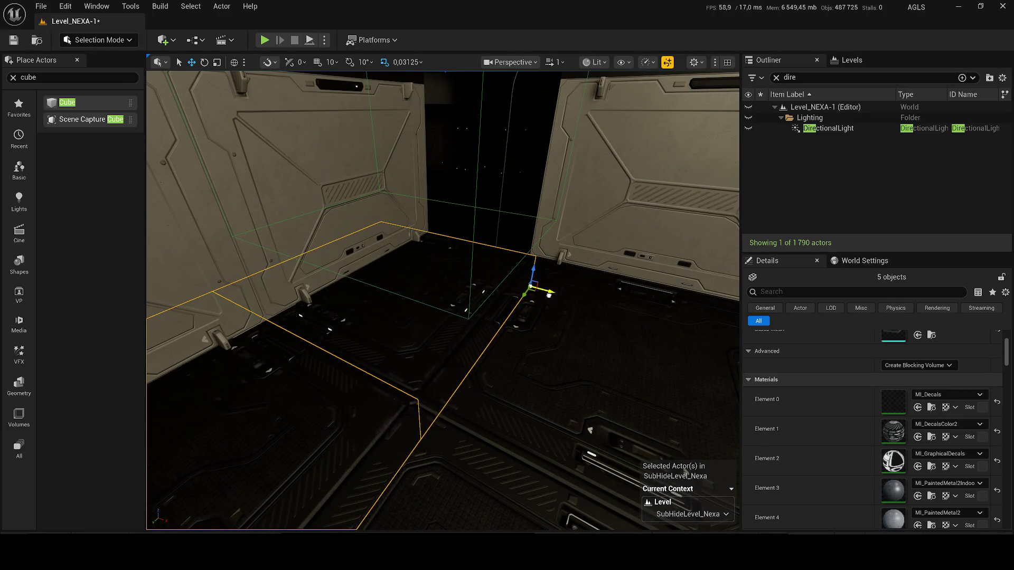
scroll(551, 295, up, 3)
drag(575, 252, 534, 244)
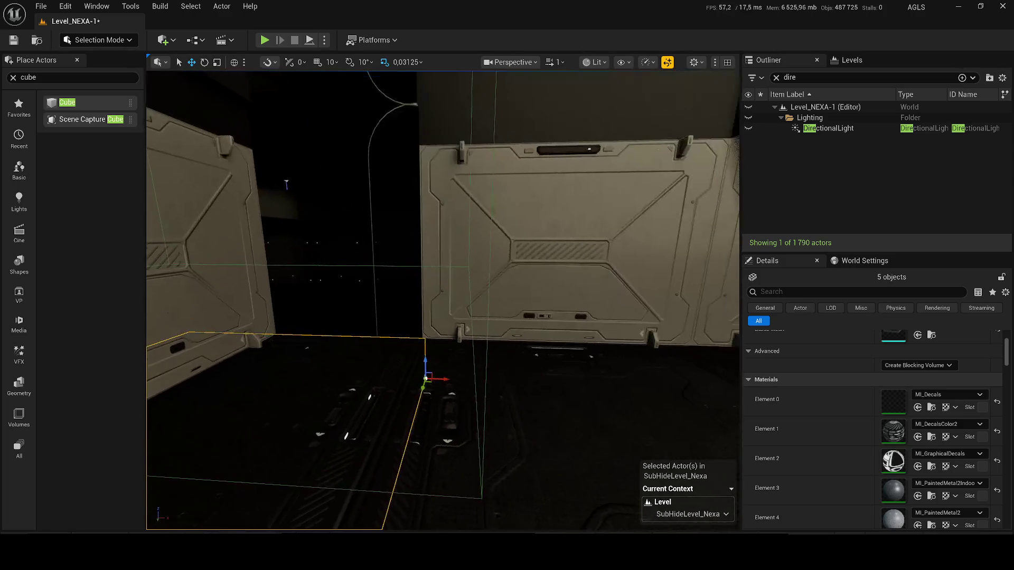
Step: Select two wall panels, then a stray wall piece
click(577, 238)
ctrl+click(487, 172)
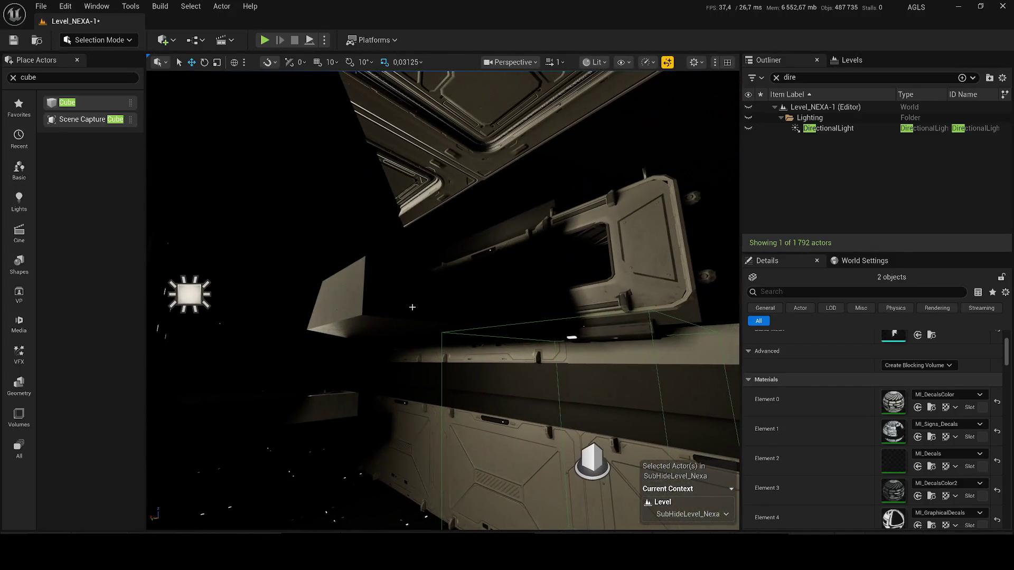
click(415, 320)
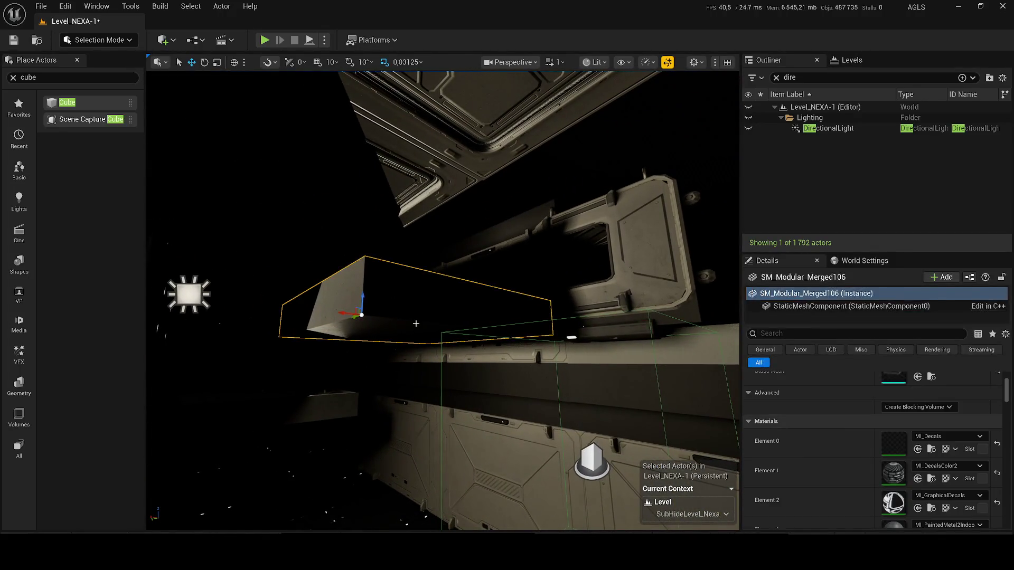
Step: Delete the stray wall piece, frame two roof modules, and nudge a wall along the corridor
key(Delete)
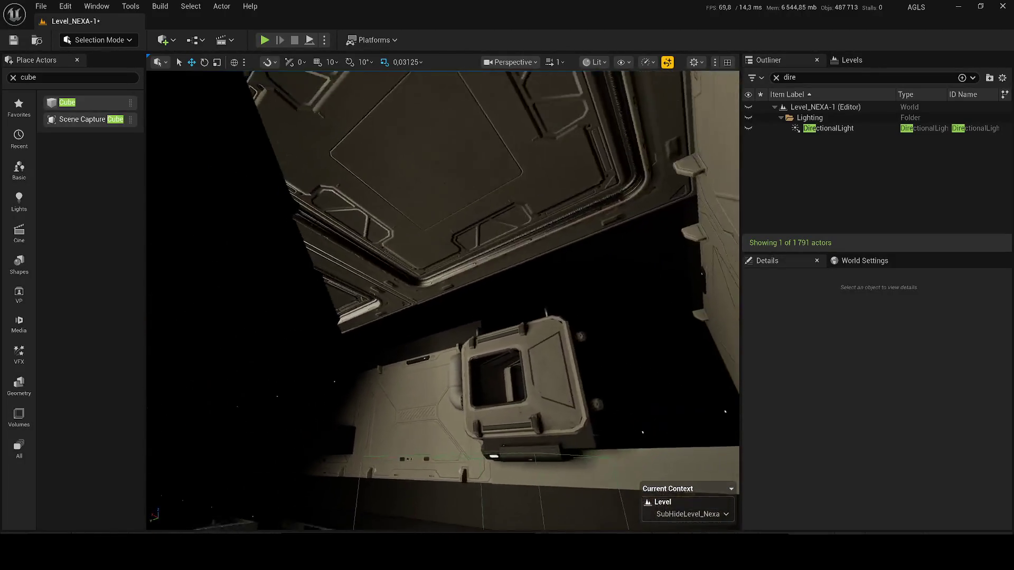
click(410, 303)
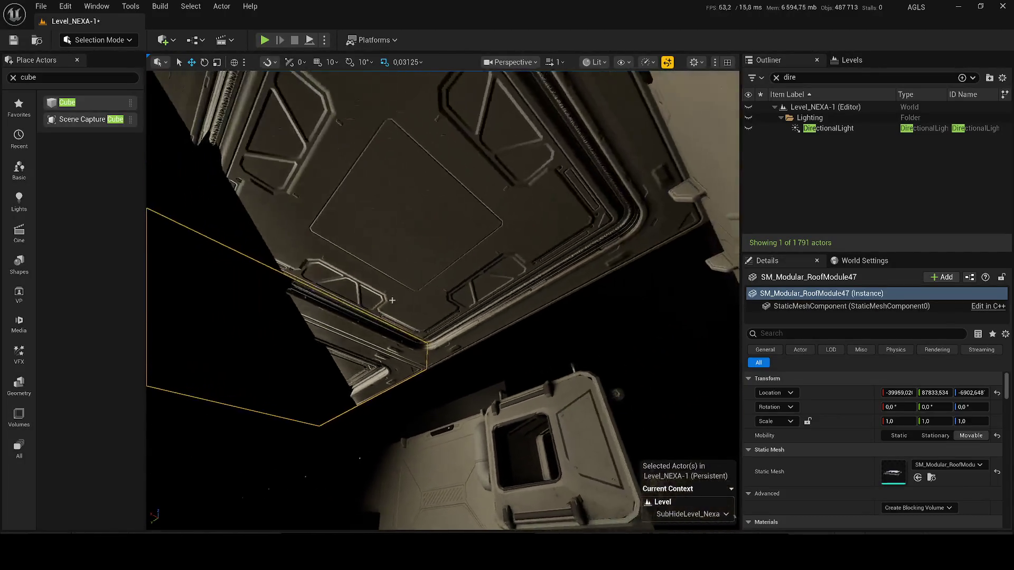
ctrl+click(409, 303)
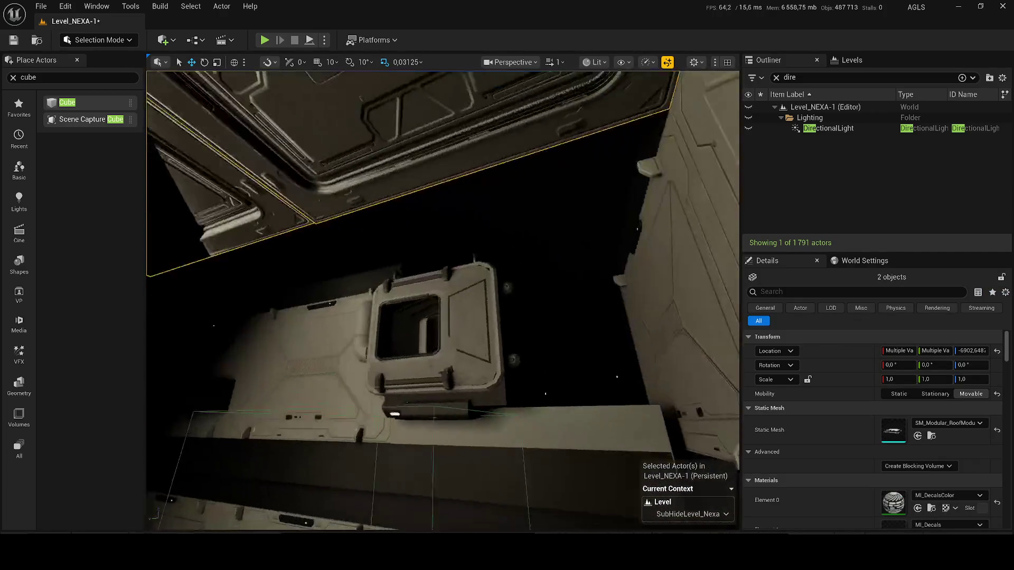
key(f)
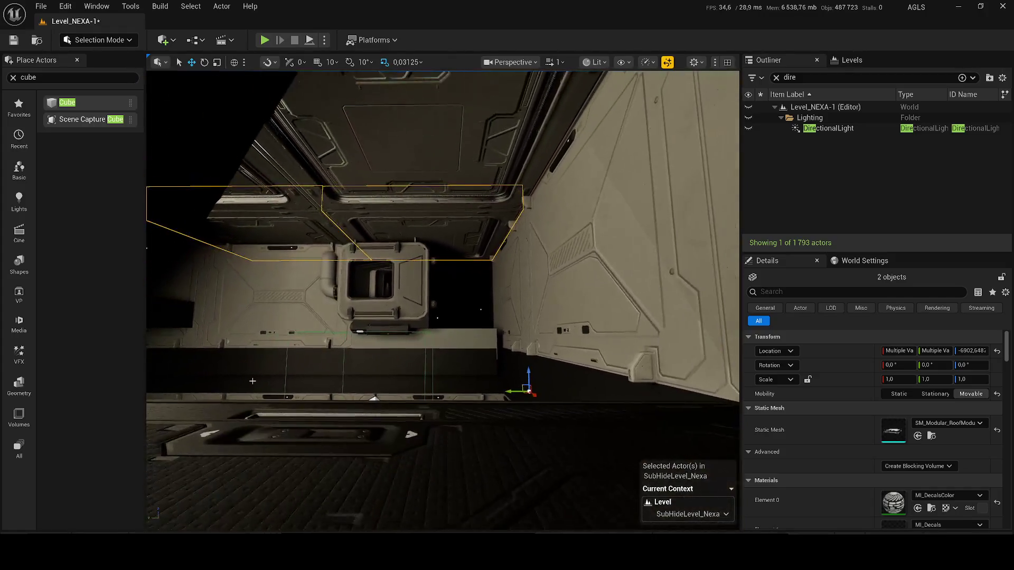
click(269, 325)
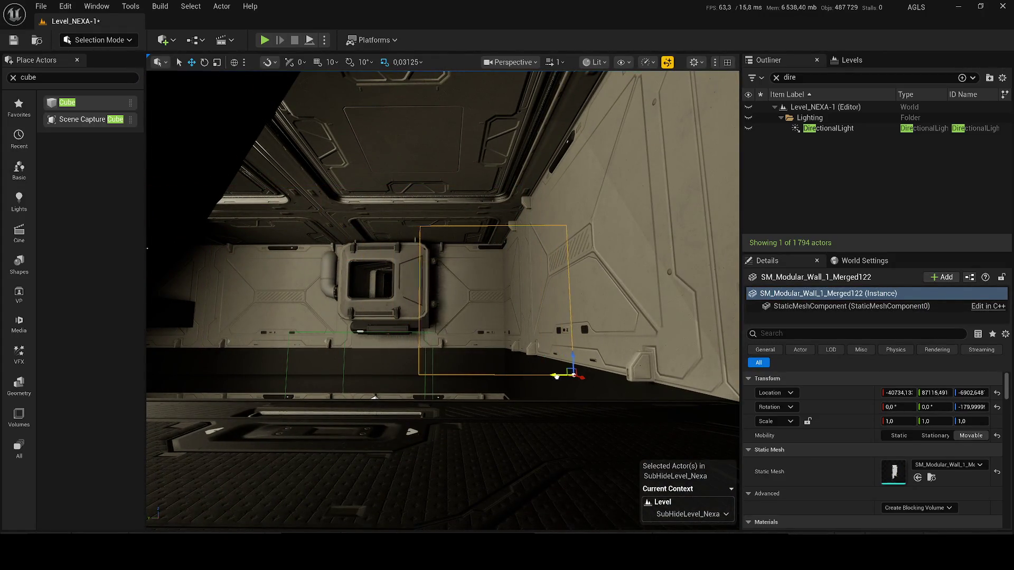
drag(565, 380, 566, 380)
Step: Save the level and start a third-person play-test
key(ctrl+s)
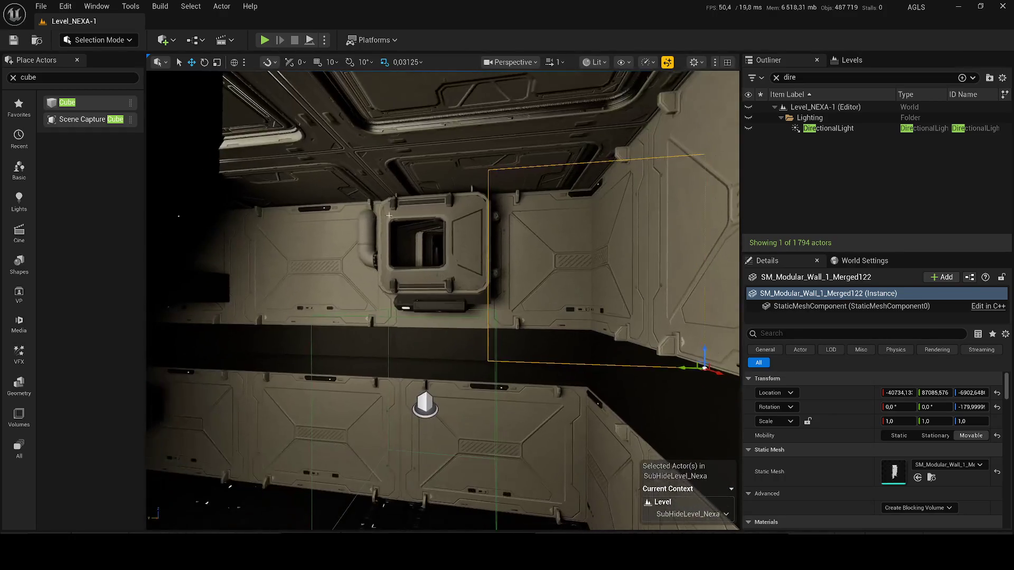
click(76, 59)
key(alt+p)
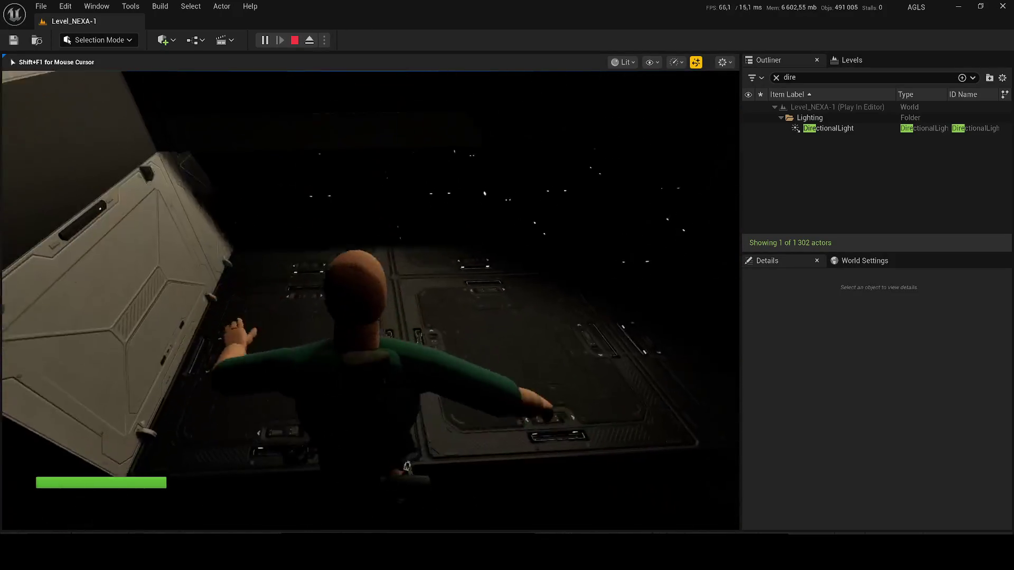
key(F2)
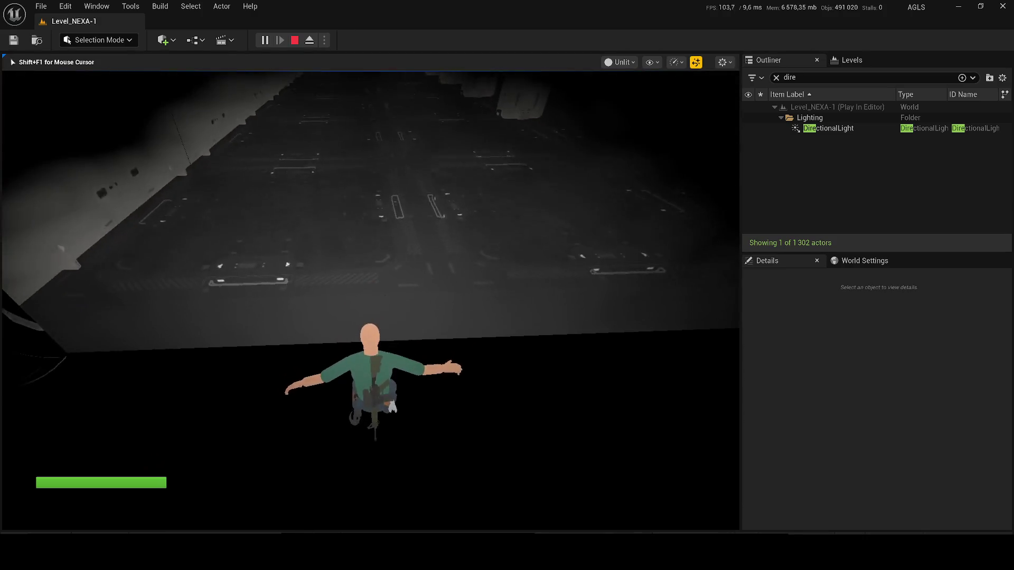
key(F3)
key(Escape)
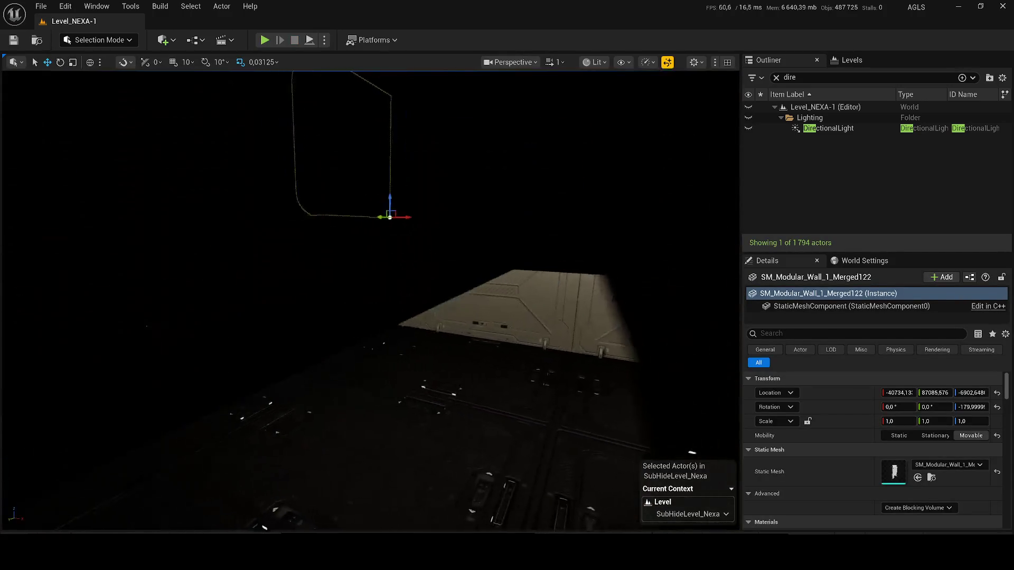
key(f)
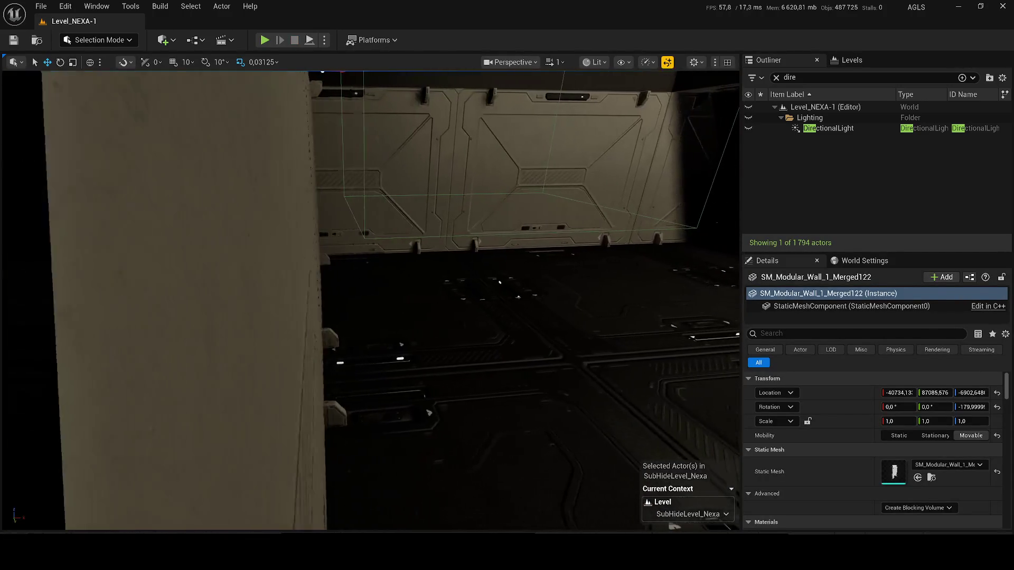
scroll(370, 301, down, 2)
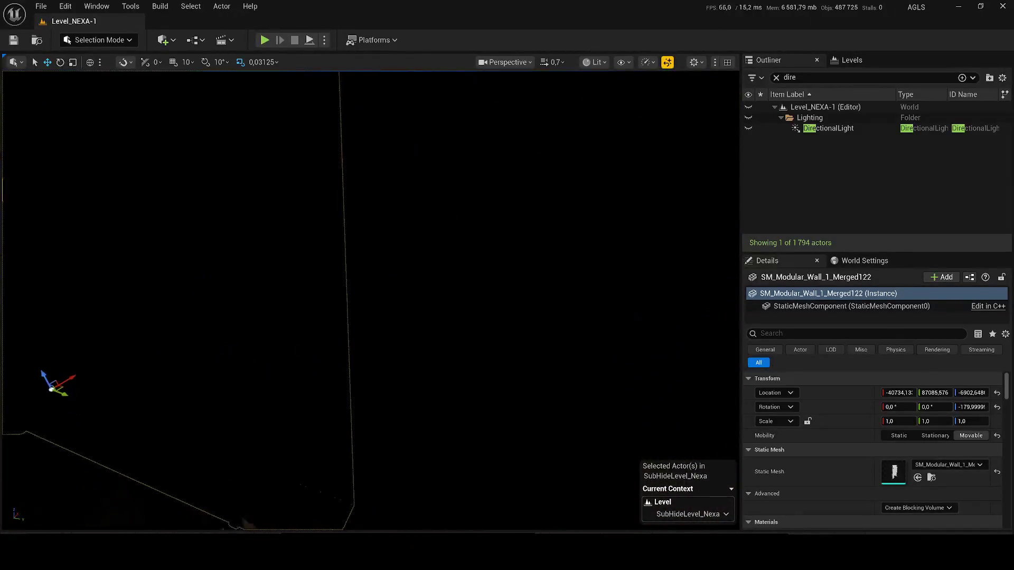
scroll(369, 301, down, 3)
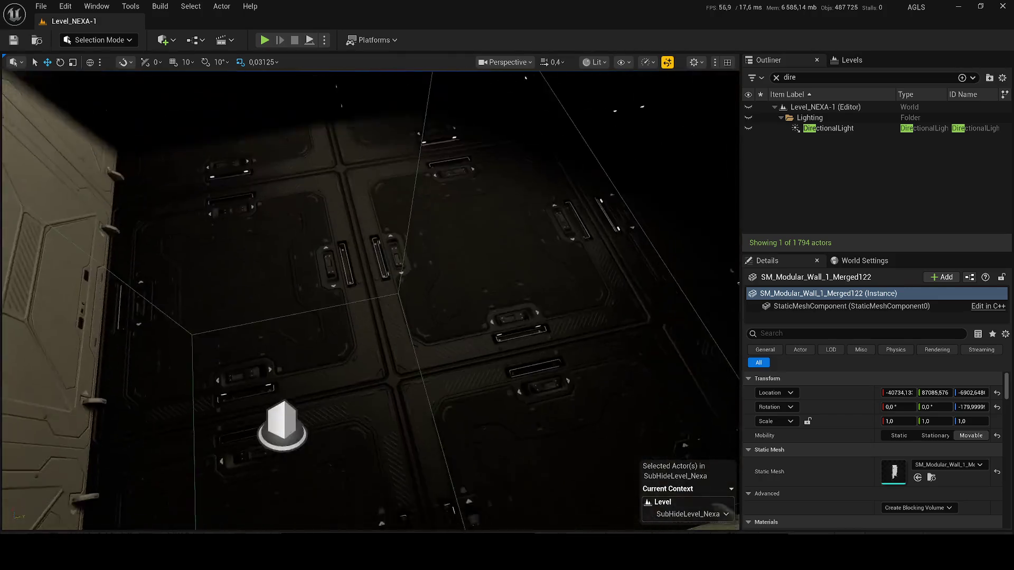
drag(370, 301, 370, 248)
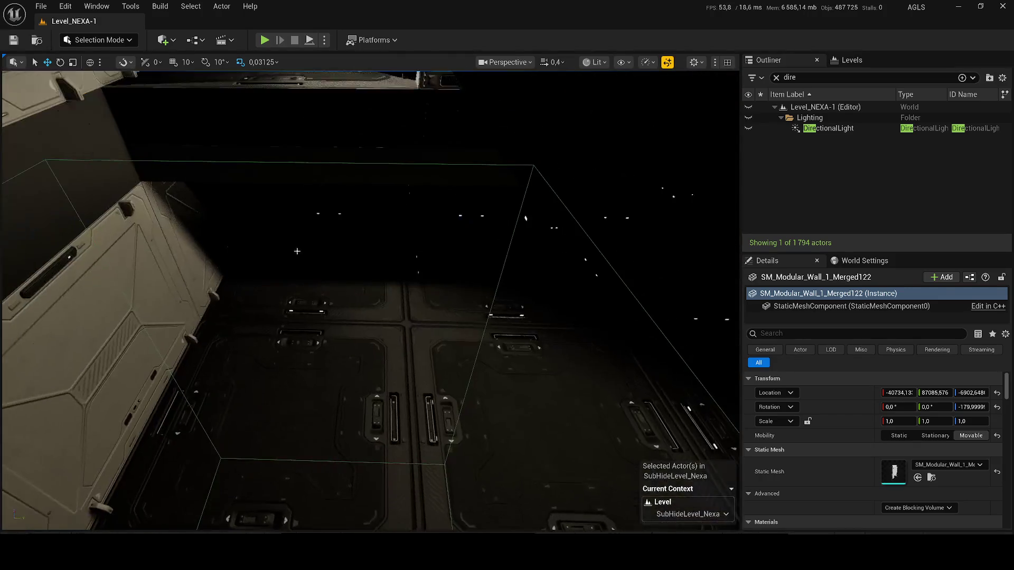
click(324, 41)
click(370, 147)
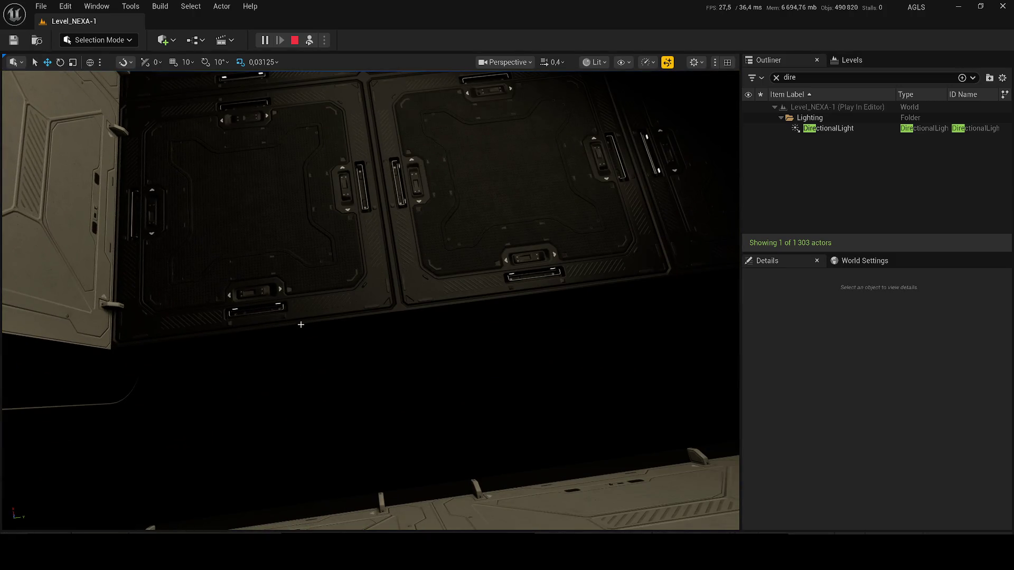
key(Escape)
click(512, 352)
click(850, 63)
click(764, 61)
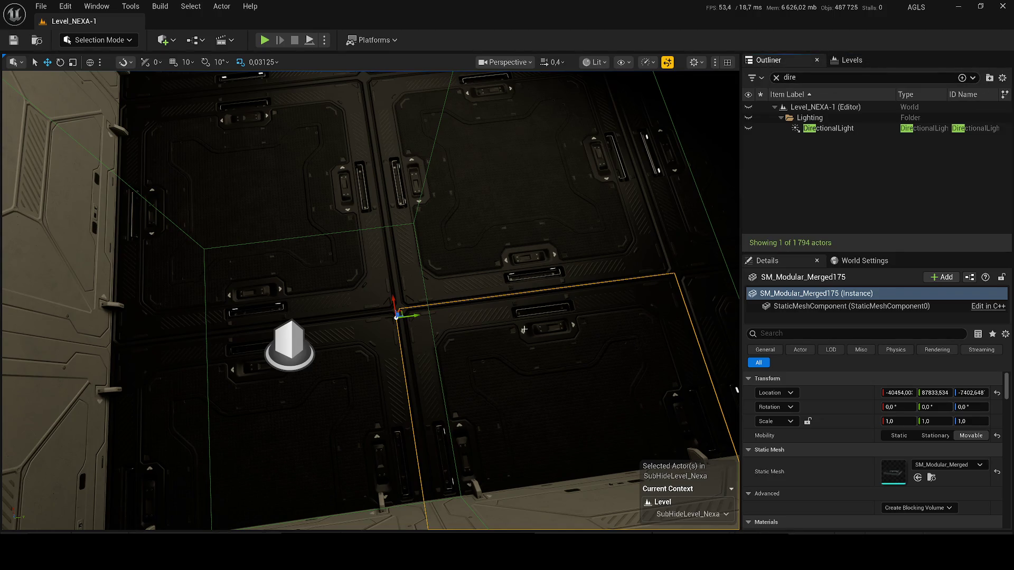
right_click(524, 329)
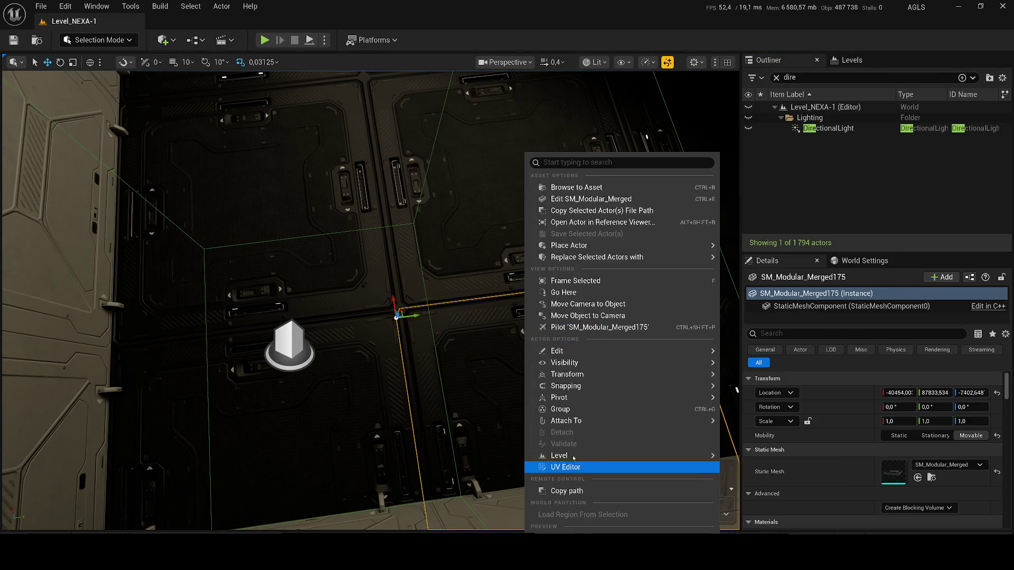
mouse_move(573, 458)
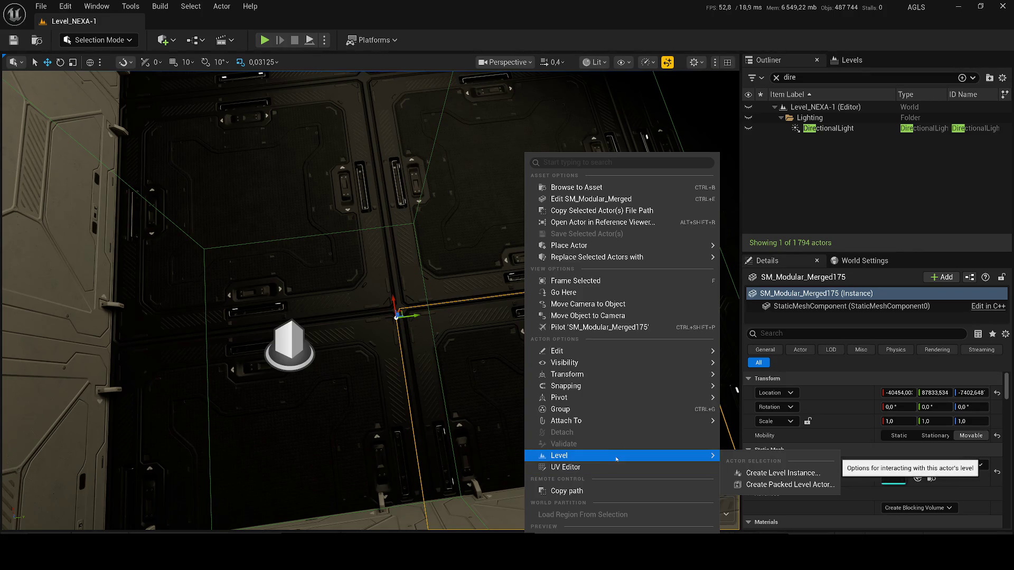
drag(631, 440, 570, 412)
drag(441, 229, 440, 229)
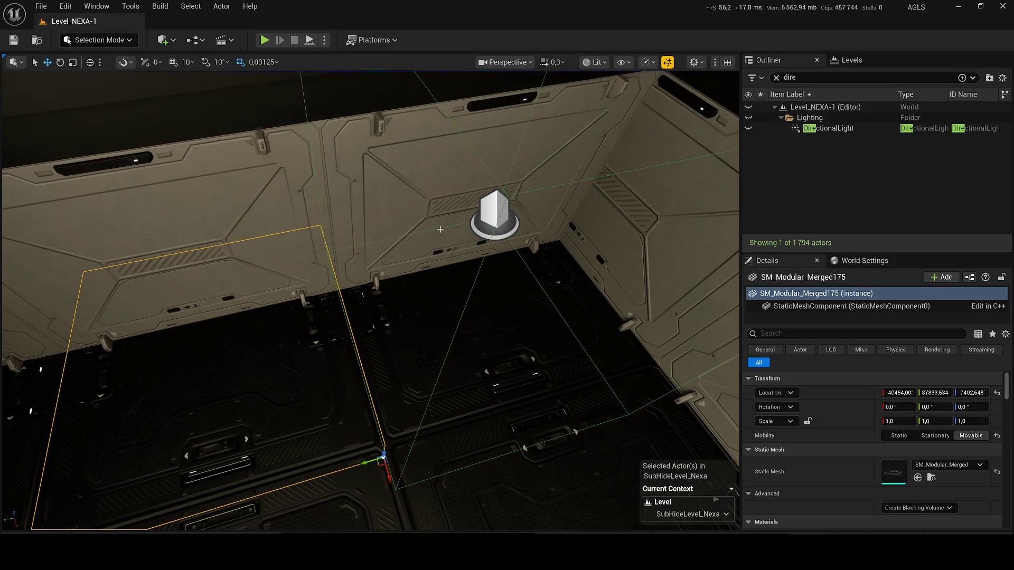
click(325, 40)
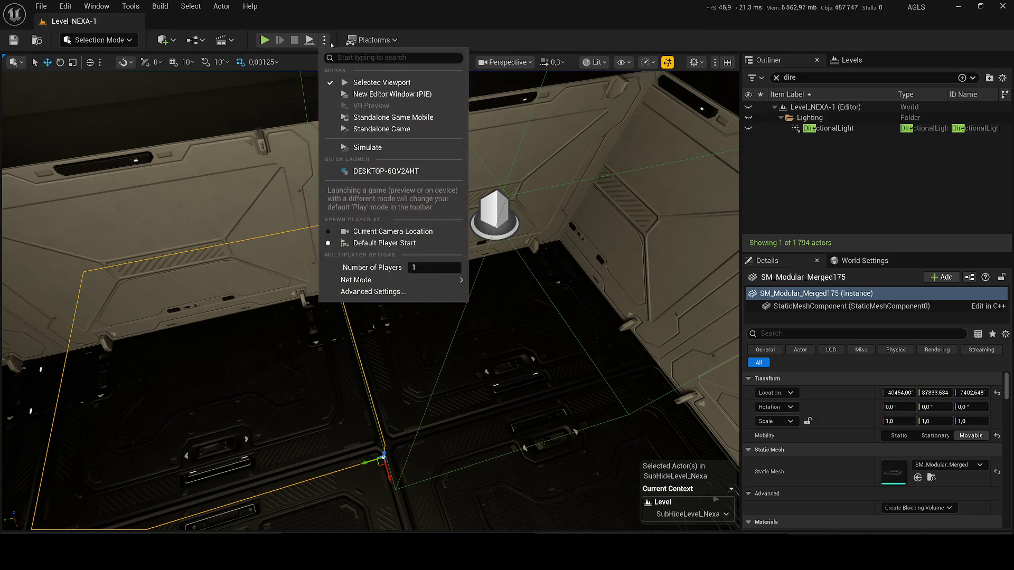
Step: Briefly simulate the level, then select SubHideLevel_Nexa in the Levels list
click(389, 149)
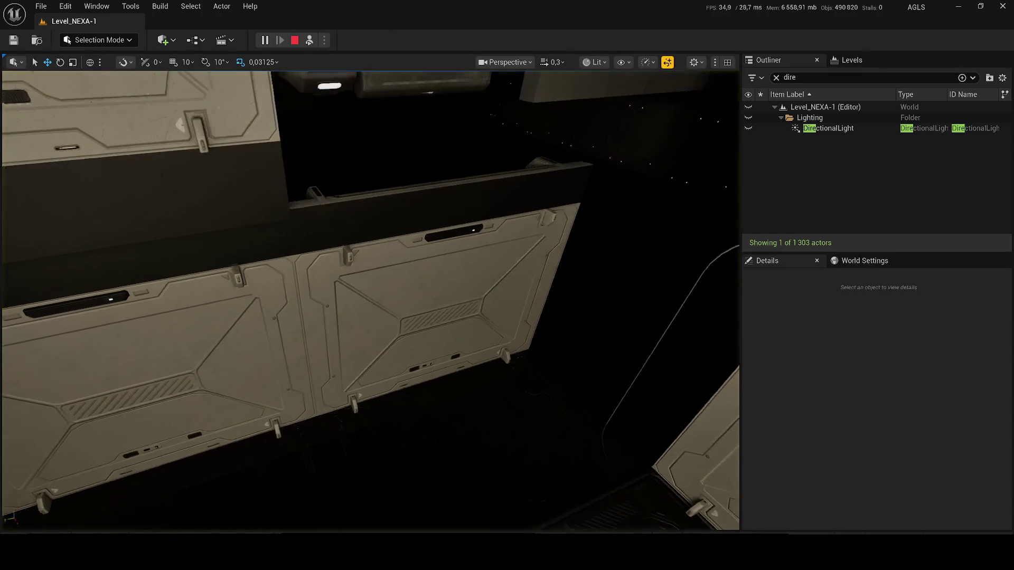
click(442, 324)
key(Escape)
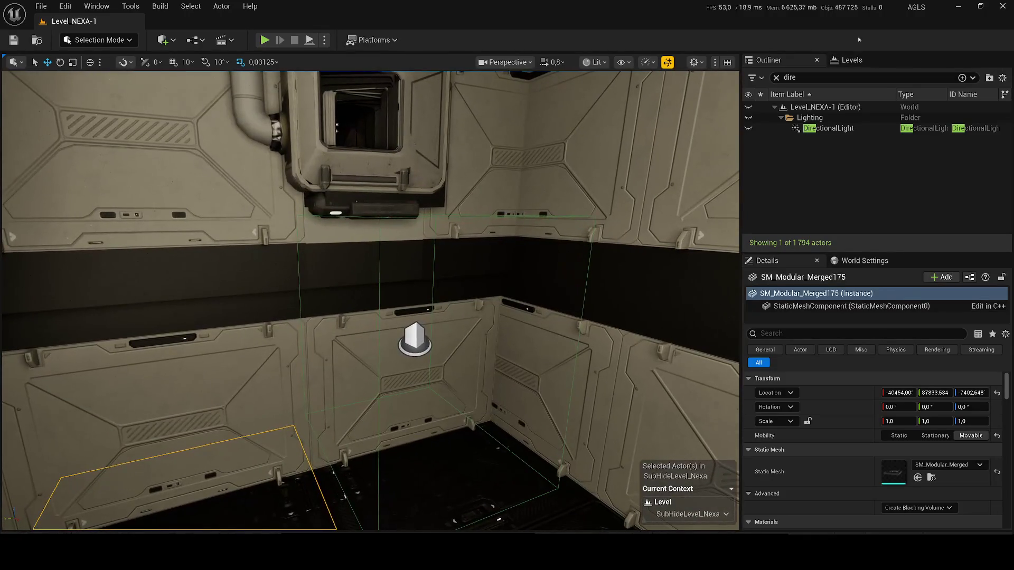
click(847, 59)
click(753, 125)
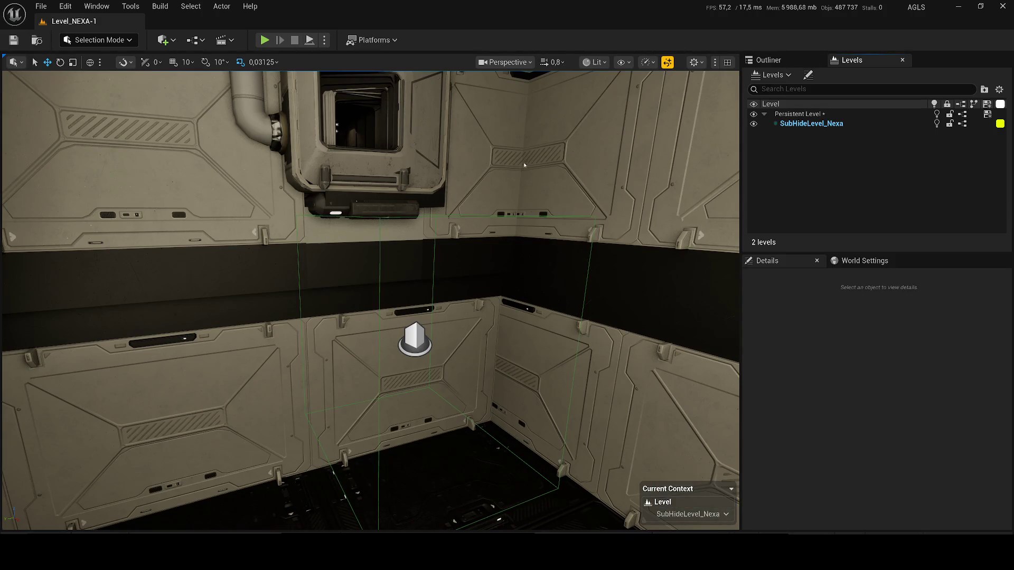
Step: Move wall strip Cube3 and the other selected wall meshes into the Persistent Level
click(325, 40)
click(691, 183)
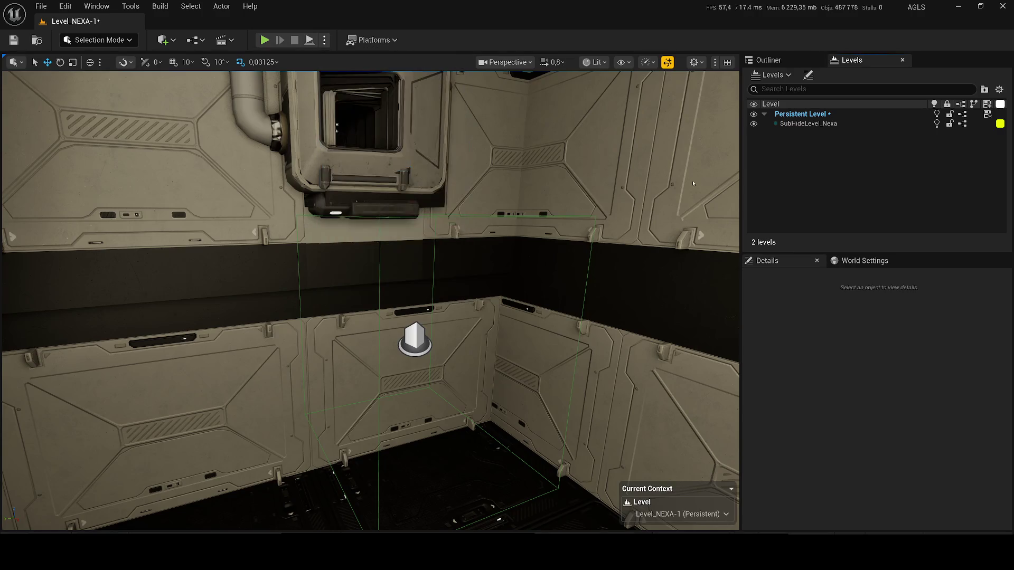
click(398, 251)
ctrl+click(566, 146)
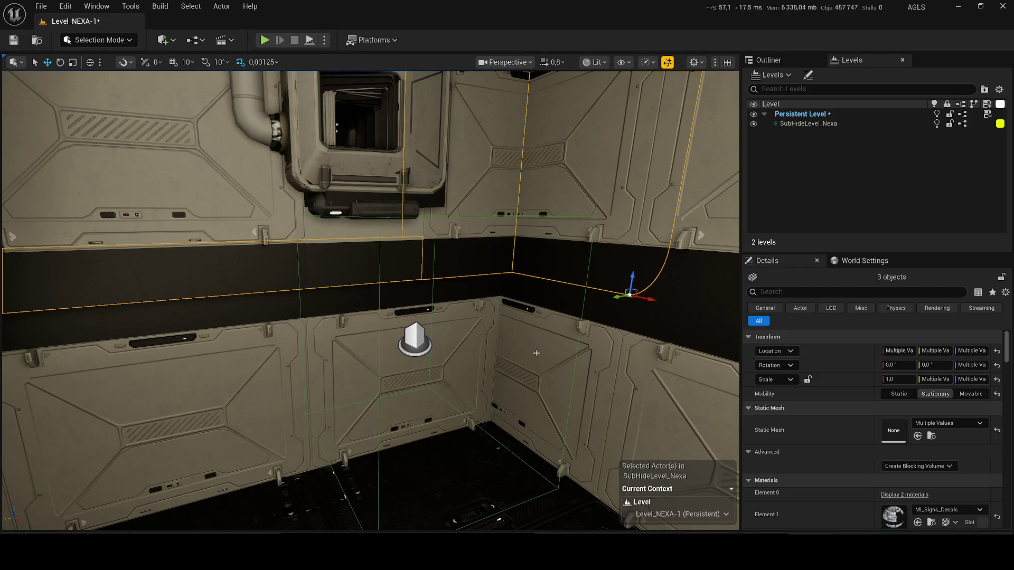
ctrl+click(536, 353)
ctrl+click(395, 336)
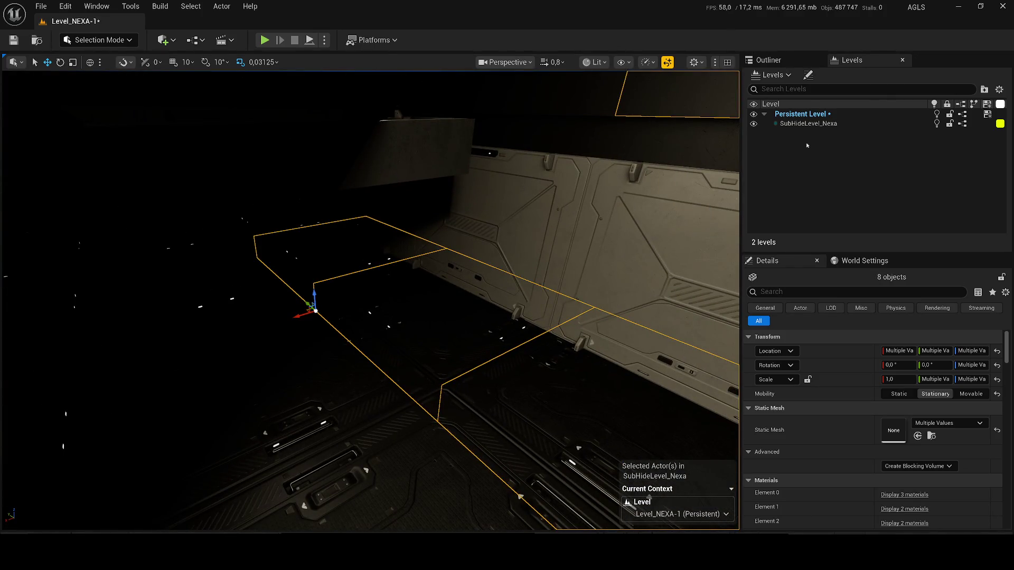
right_click(806, 116)
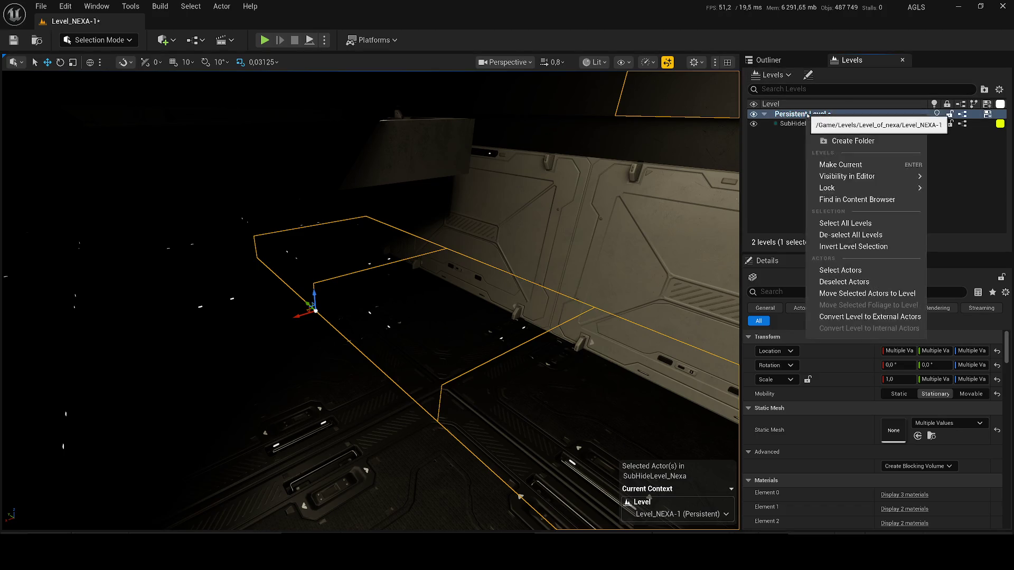
click(867, 294)
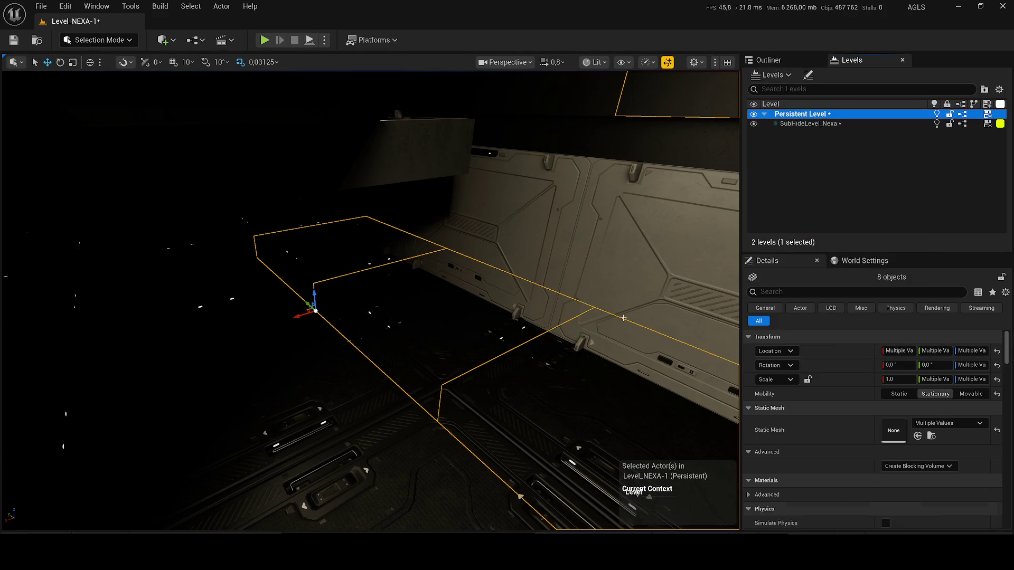
key(f)
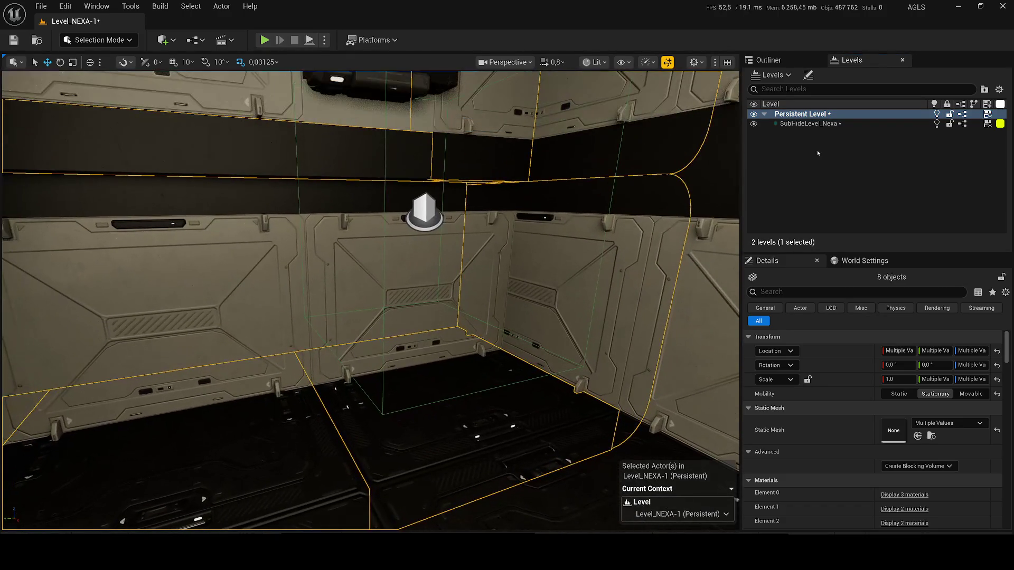
Step: Simulate to test, then move Cube19 into the Persistent Level
click(324, 40)
click(355, 147)
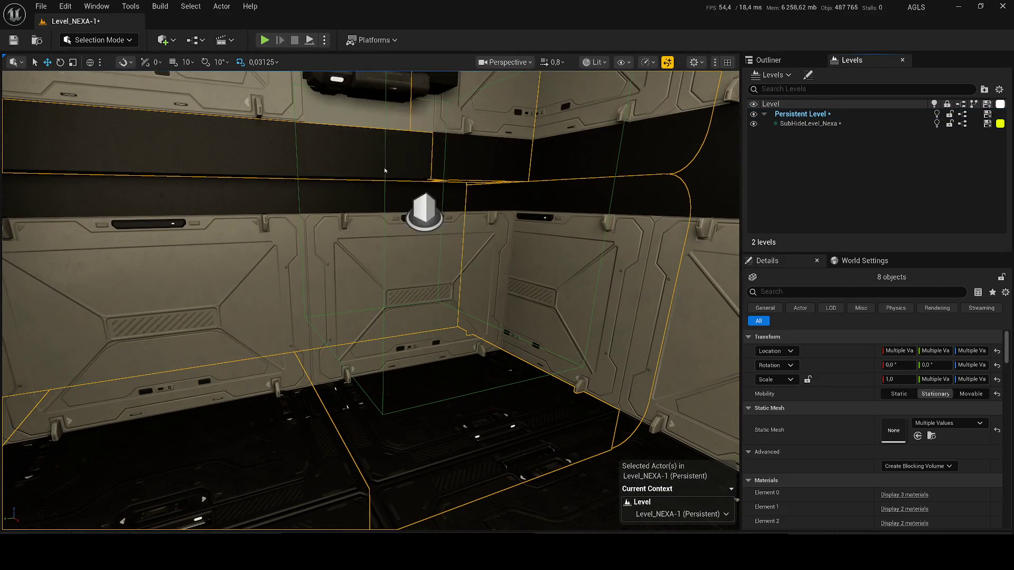
key(Escape)
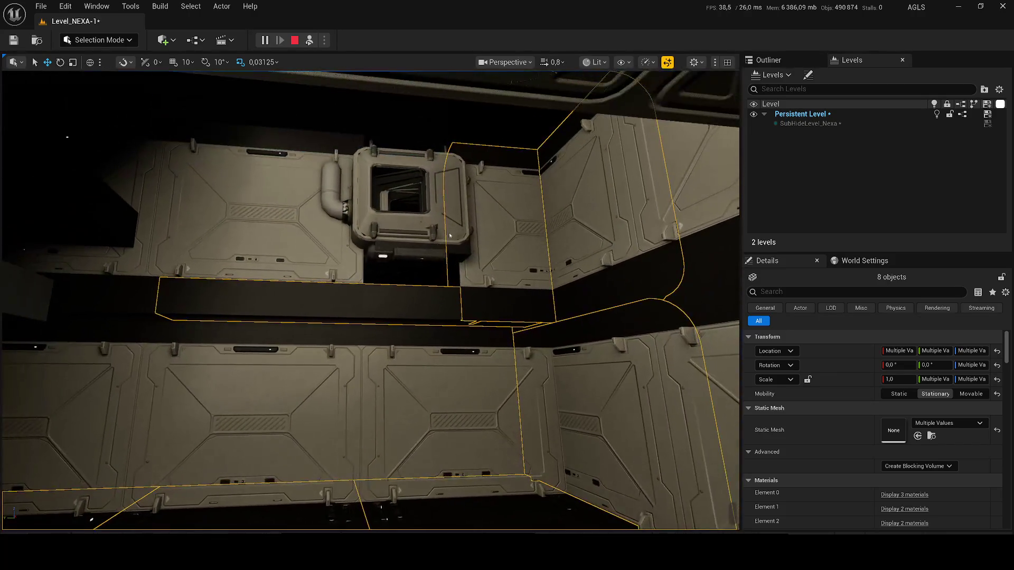
click(400, 274)
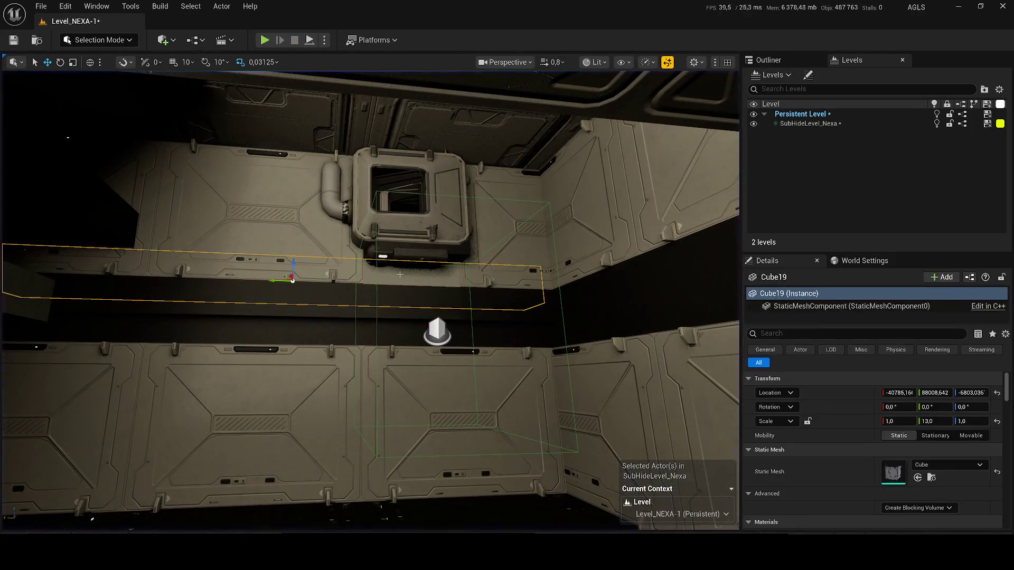
right_click(797, 118)
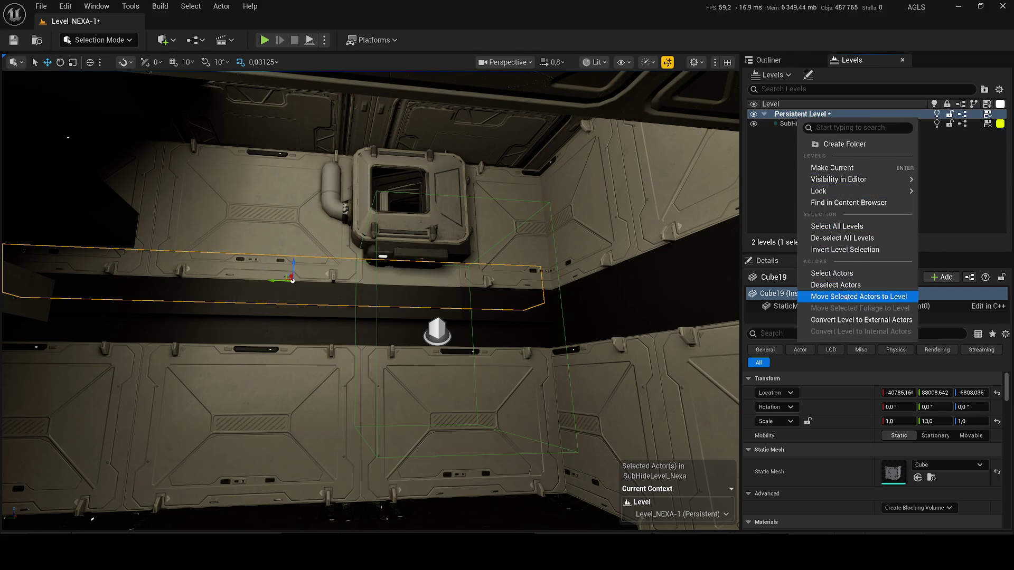
click(846, 297)
Step: Run another simulation, stop it, and delete Cube19
click(324, 41)
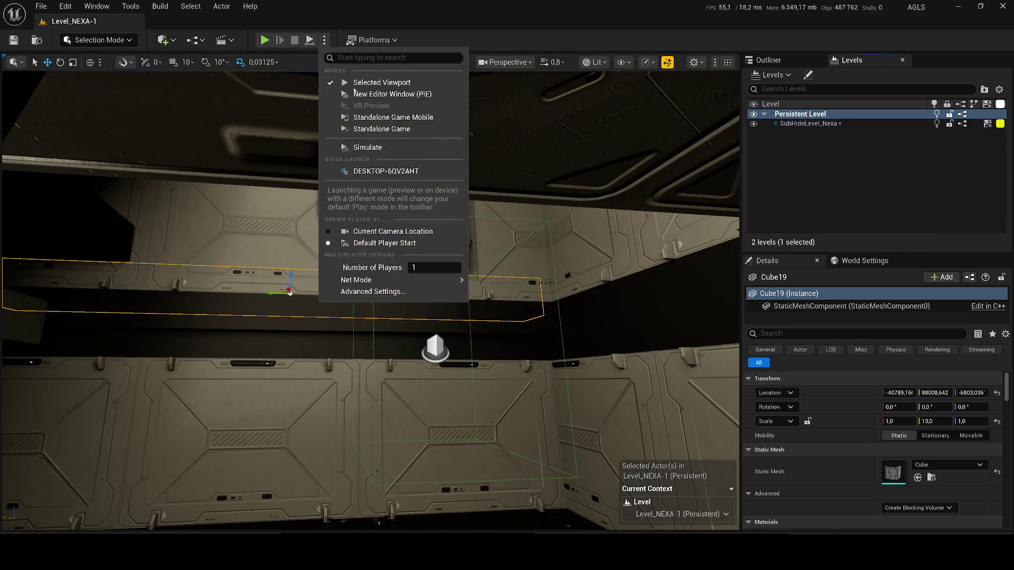
click(490, 316)
scroll(485, 293, up, 2)
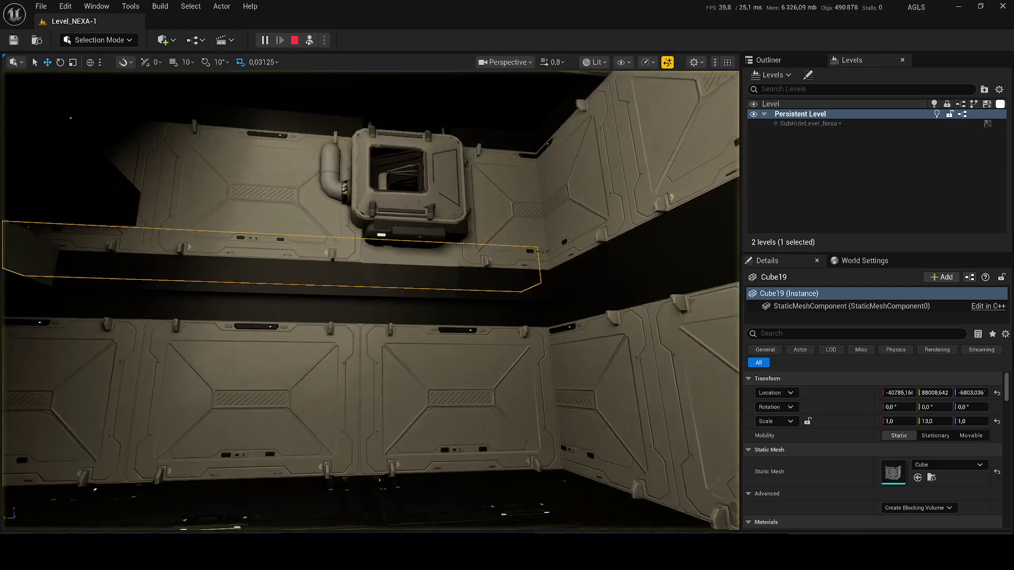
key(Escape)
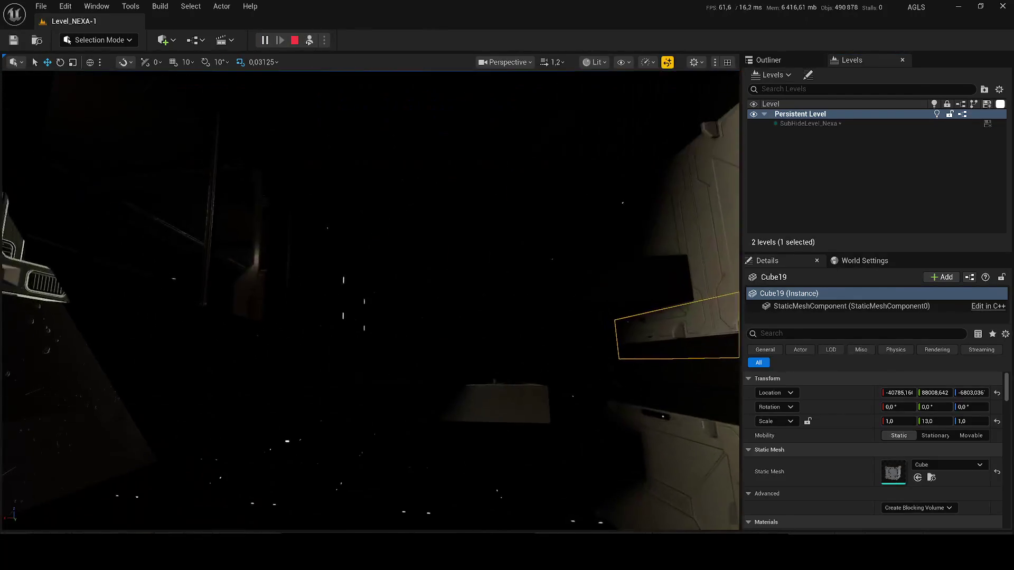
key(Delete)
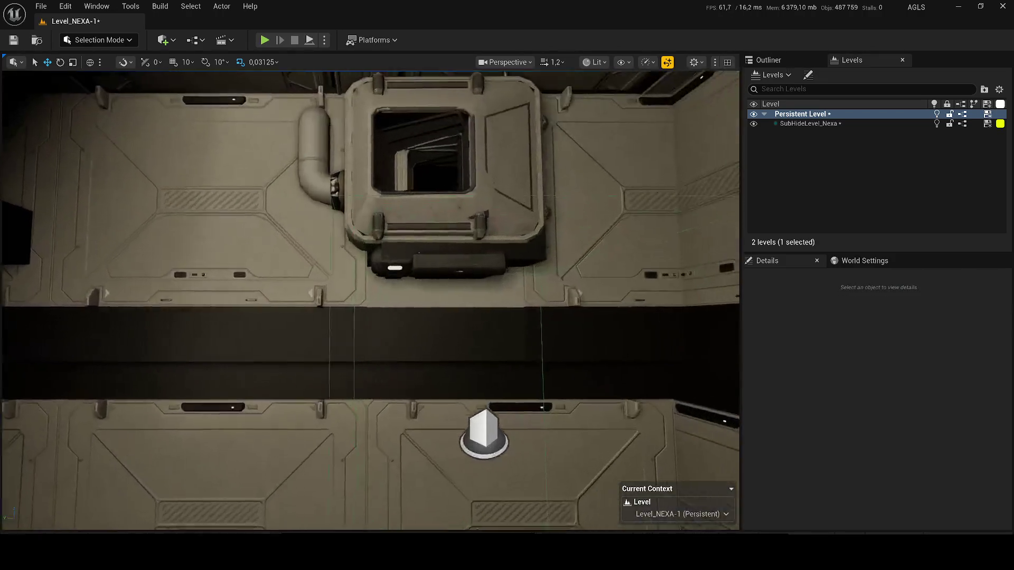
Step: Select RectLight40 and set its intensity to 10 cd
mouse_move(370, 301)
mouse_down()
mouse_move(369, 275)
mouse_move(401, 296)
mouse_move(454, 306)
mouse_move(327, 301)
mouse_move(165, 339)
mouse_up()
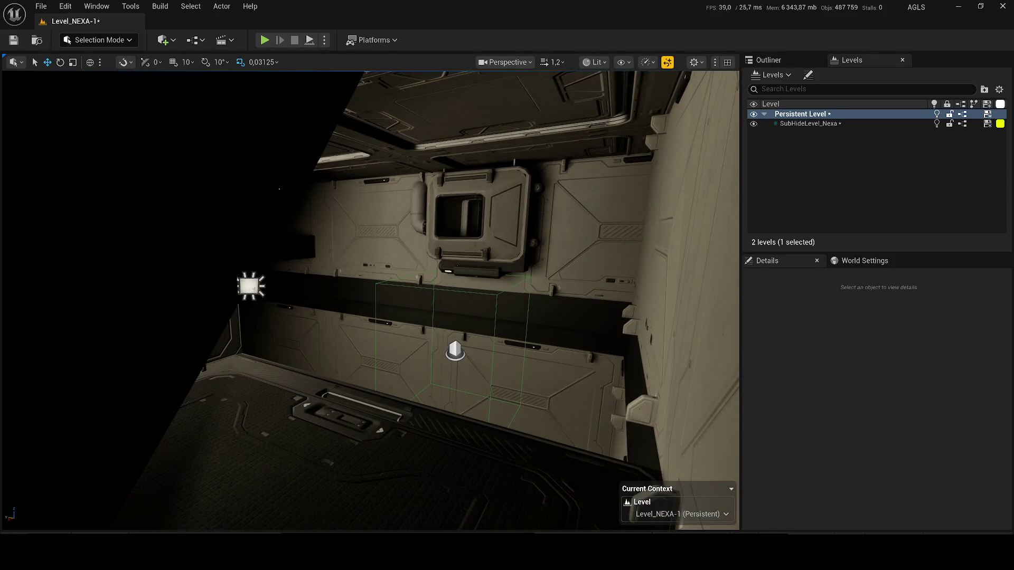
click(247, 286)
mouse_move(247, 285)
mouse_down()
mouse_move(127, 301)
mouse_move(166, 297)
mouse_up()
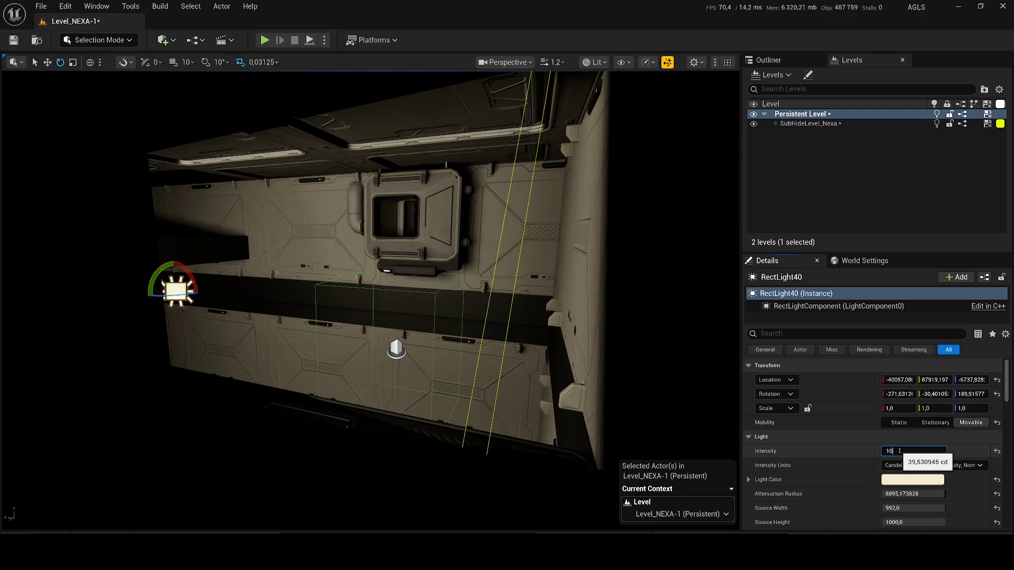
key(Return)
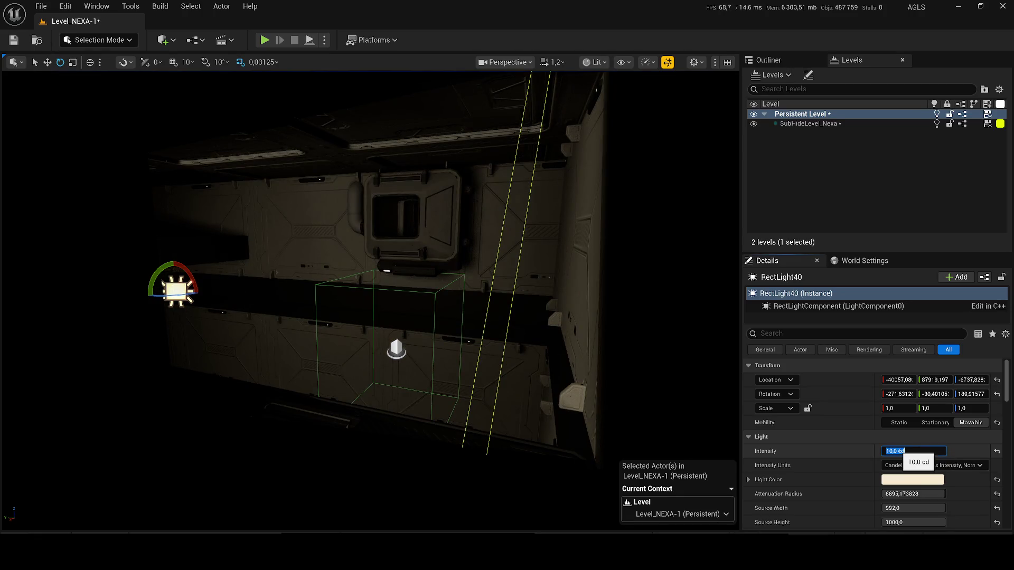
Step: Accept RectLight40's light colour and lower its intensity to 2 cd
mouse_move(434, 258)
mouse_down()
mouse_move(401, 248)
mouse_move(370, 264)
mouse_move(434, 258)
mouse_up()
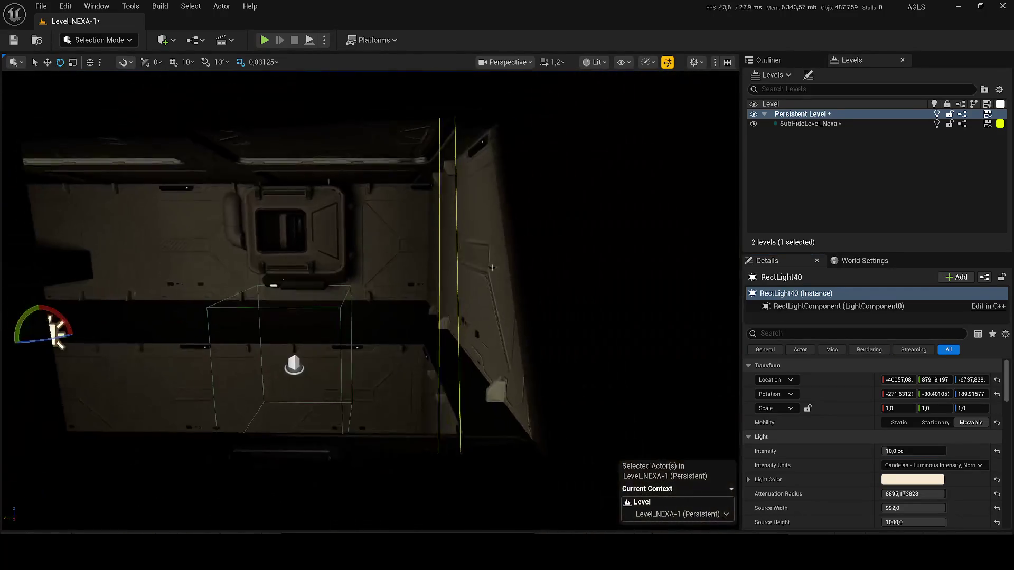
click(898, 479)
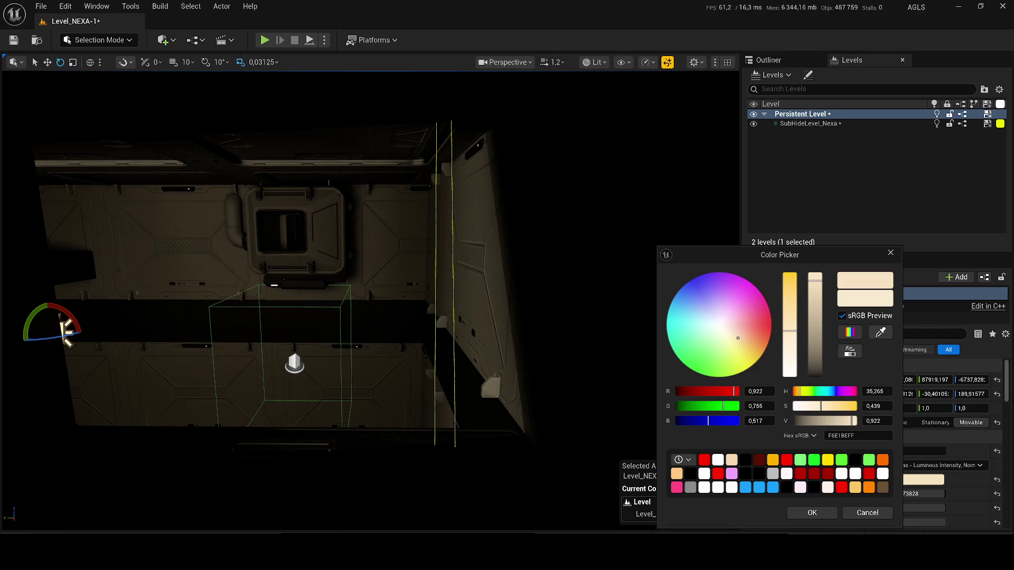
click(826, 512)
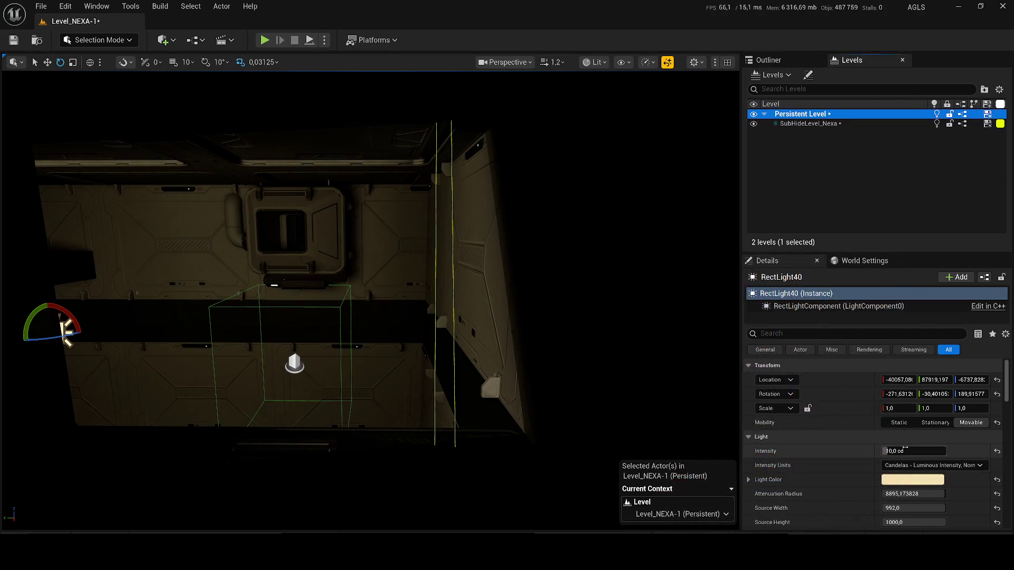
text(2)
key(Return)
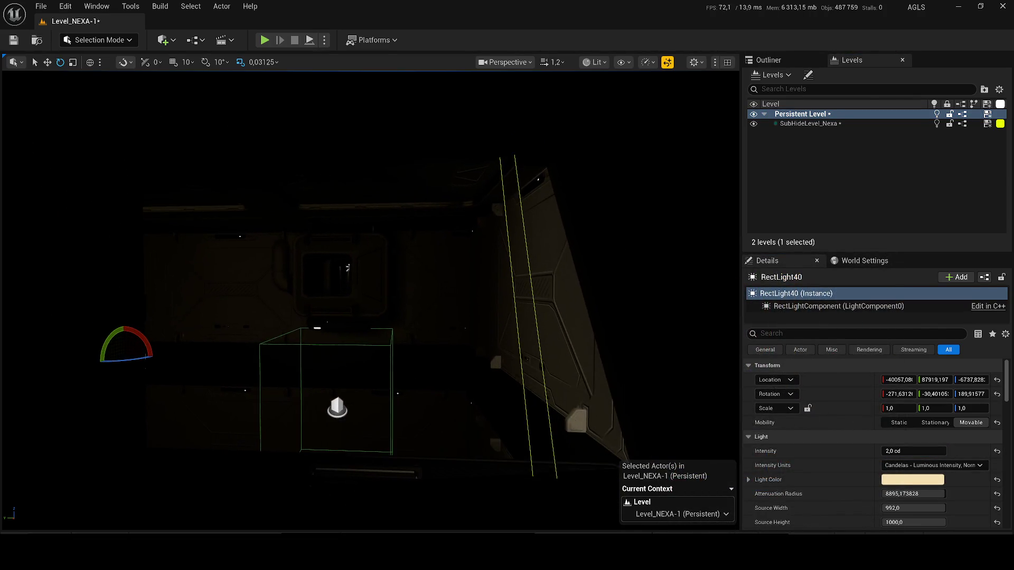
Step: Select the wall piece with the window
drag(369, 301, 253, 285)
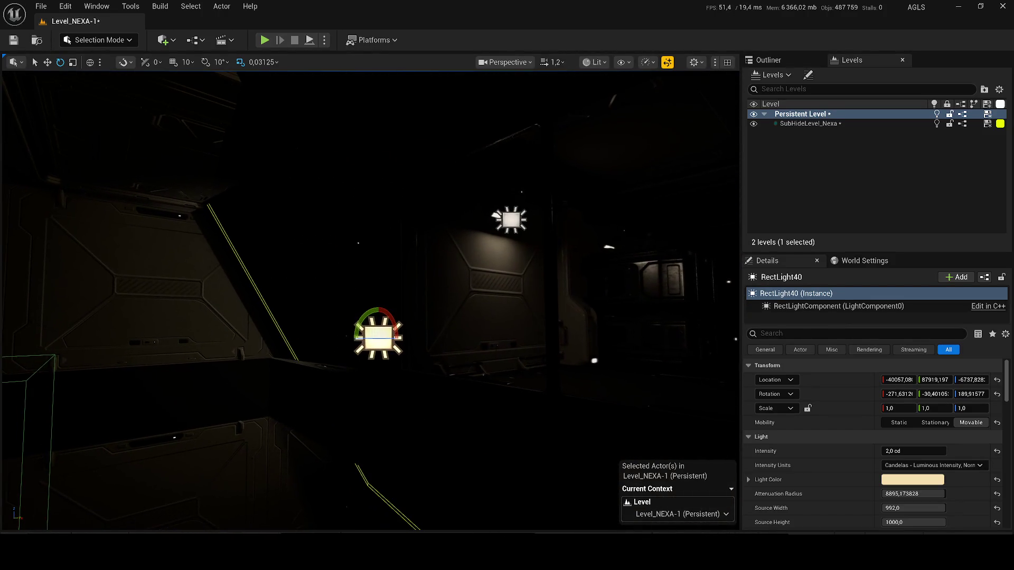
click(462, 243)
mouse_move(462, 243)
mouse_down()
mouse_move(427, 232)
mouse_move(412, 245)
mouse_up()
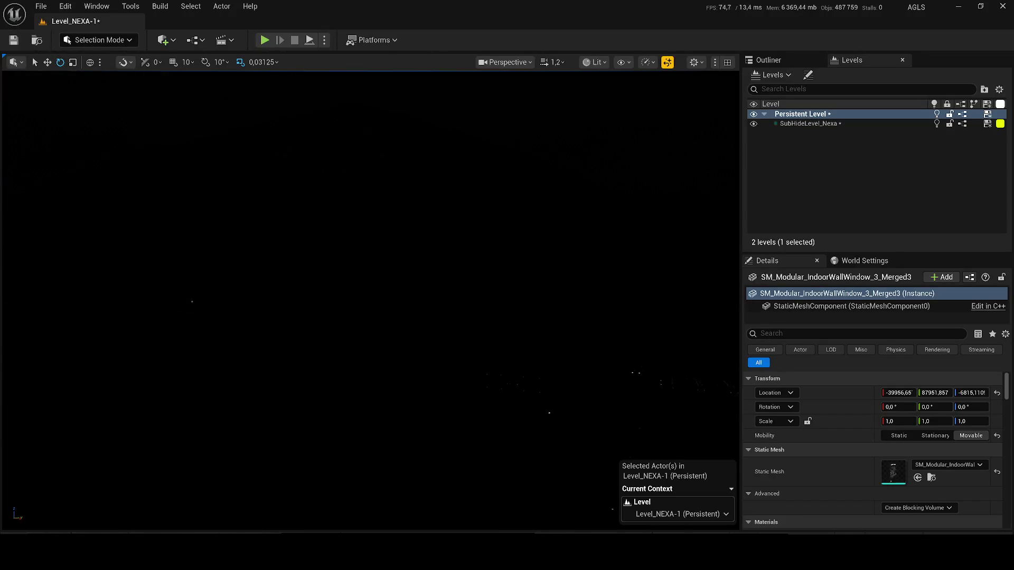
click(594, 62)
click(607, 116)
drag(607, 115, 555, 158)
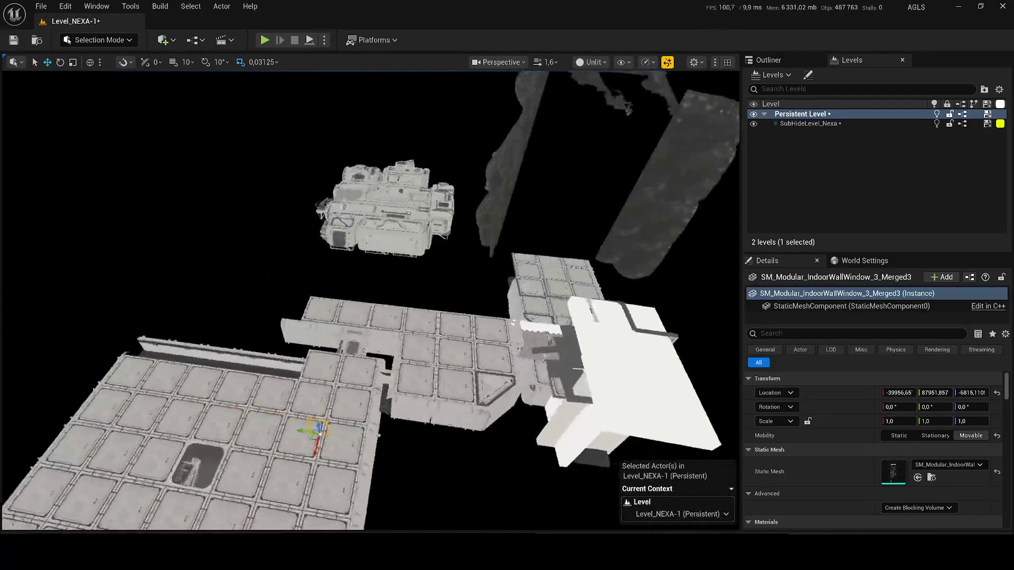
key(w)
scroll(370, 301, down, 2)
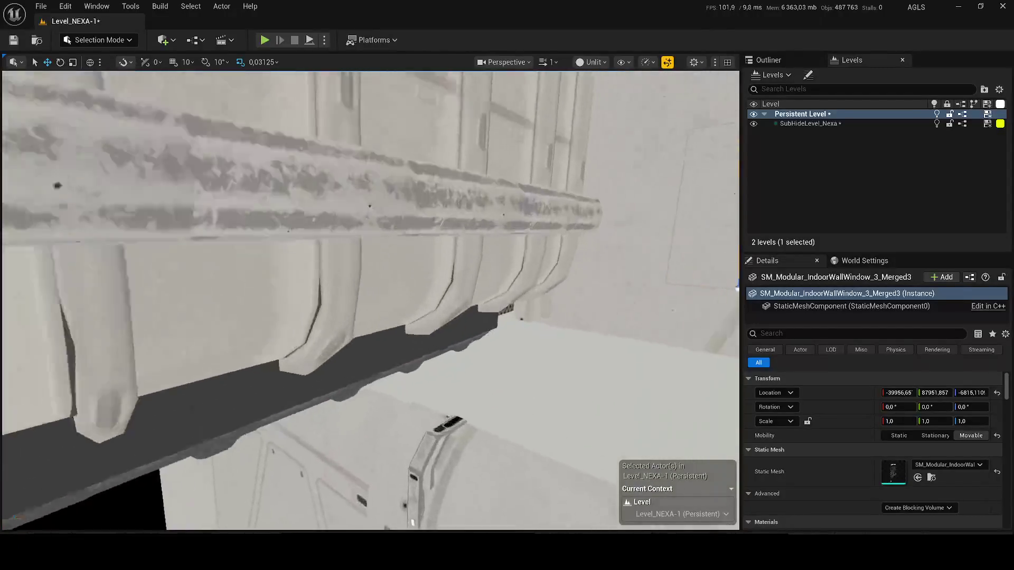
drag(369, 301, 328, 323)
scroll(359, 306, down, 1)
click(591, 61)
click(594, 100)
mouse_move(680, 508)
mouse_down()
mouse_move(687, 523)
mouse_move(670, 507)
mouse_up()
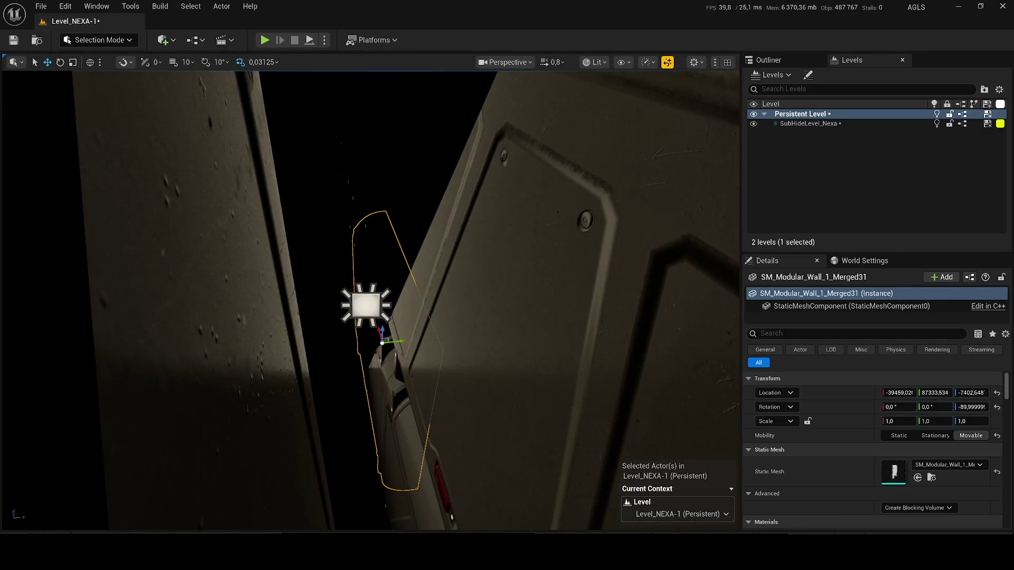
key(Escape)
click(373, 302)
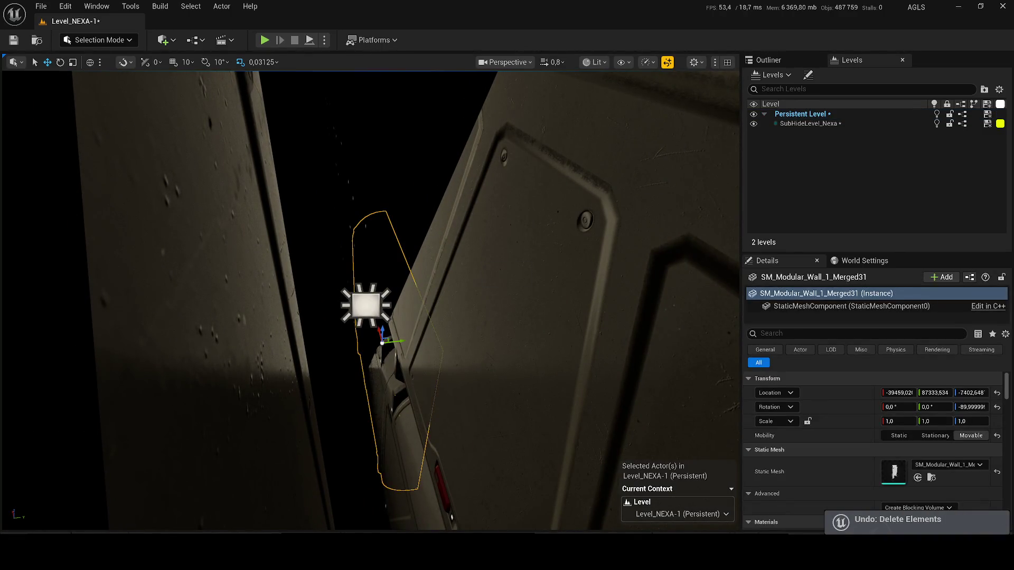
key(Delete)
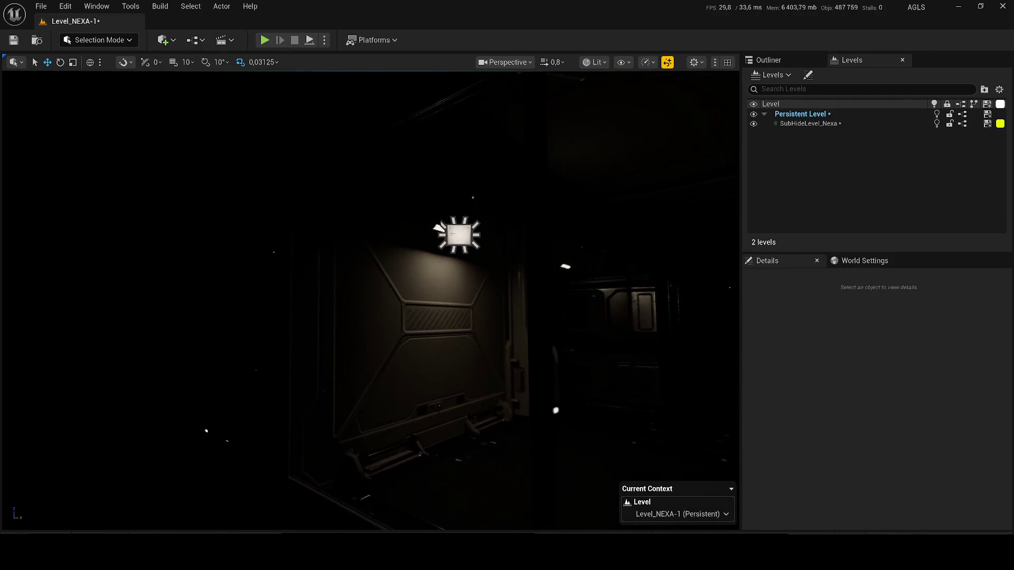
Step: Duplicate the rect light above the wall panel and rotate the copy toward another wall
click(455, 224)
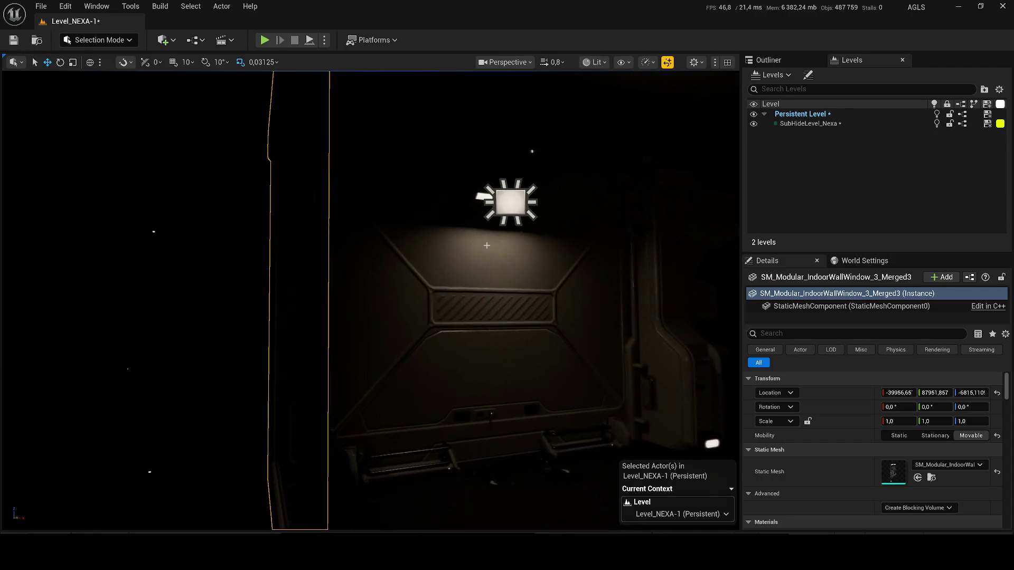
click(435, 228)
key(ctrl+d)
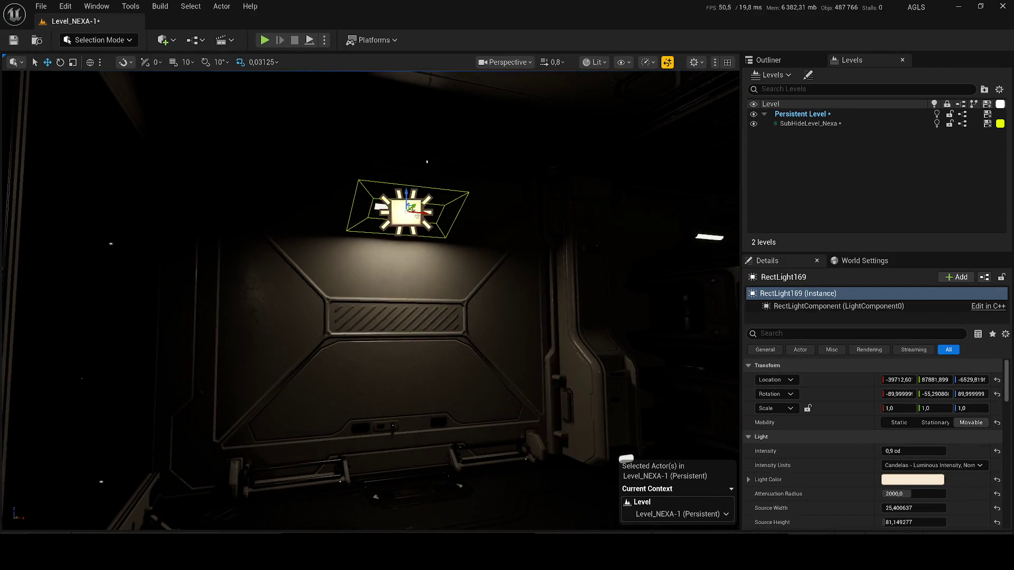
mouse_move(401, 203)
mouse_down()
mouse_move(434, 206)
mouse_move(113, 176)
mouse_move(143, 172)
mouse_up()
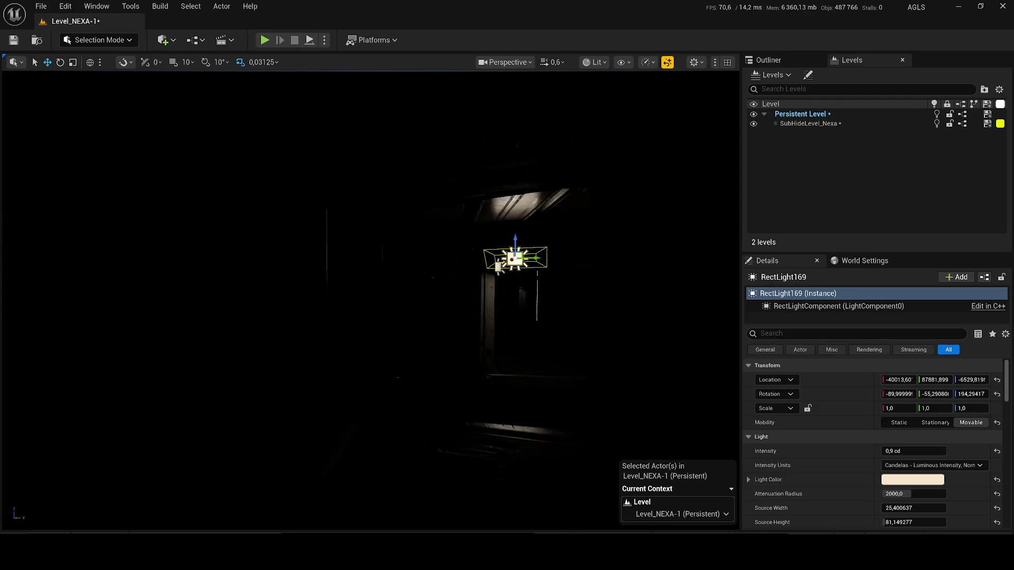
key(w)
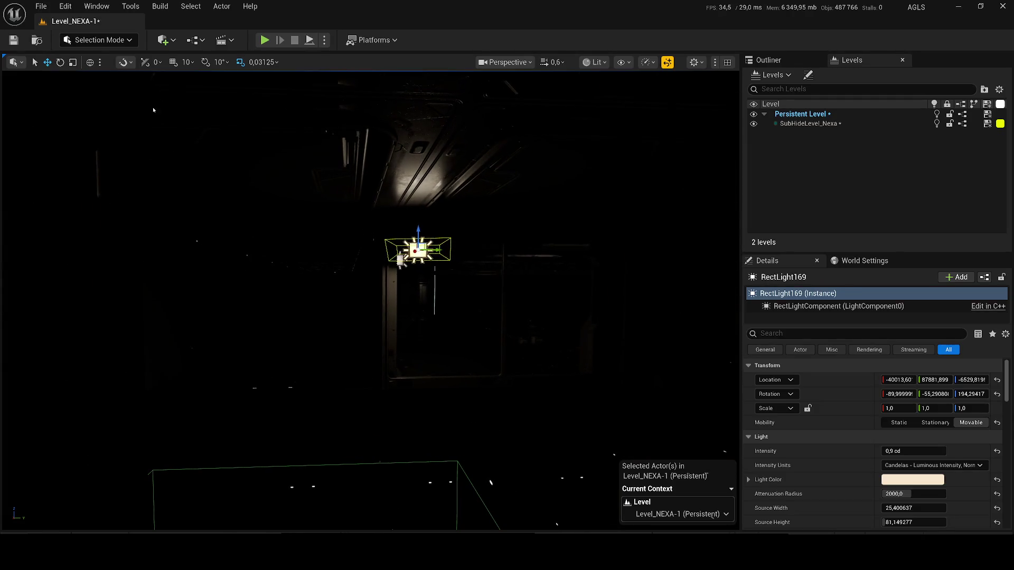
Step: Play-test the level, walking the character through the side doorway, then stop
key(alt+p)
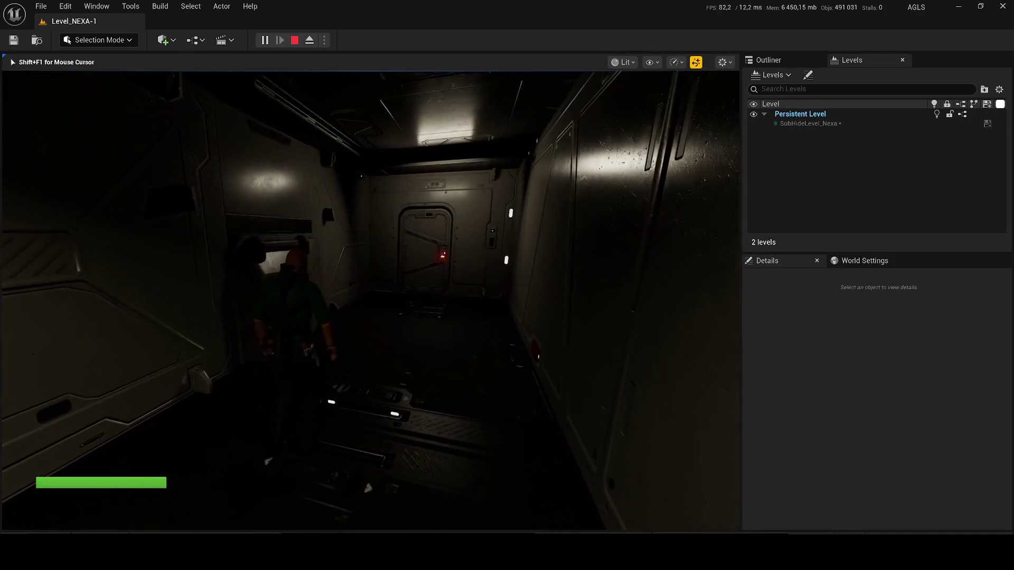
key(alt+z)
key(alt+z)
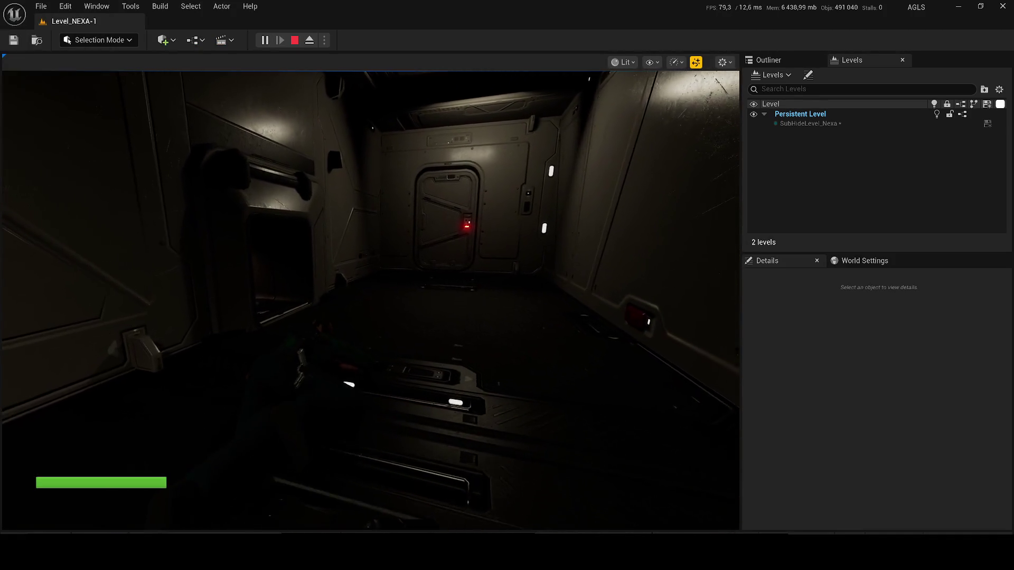
click(370, 296)
key(w)
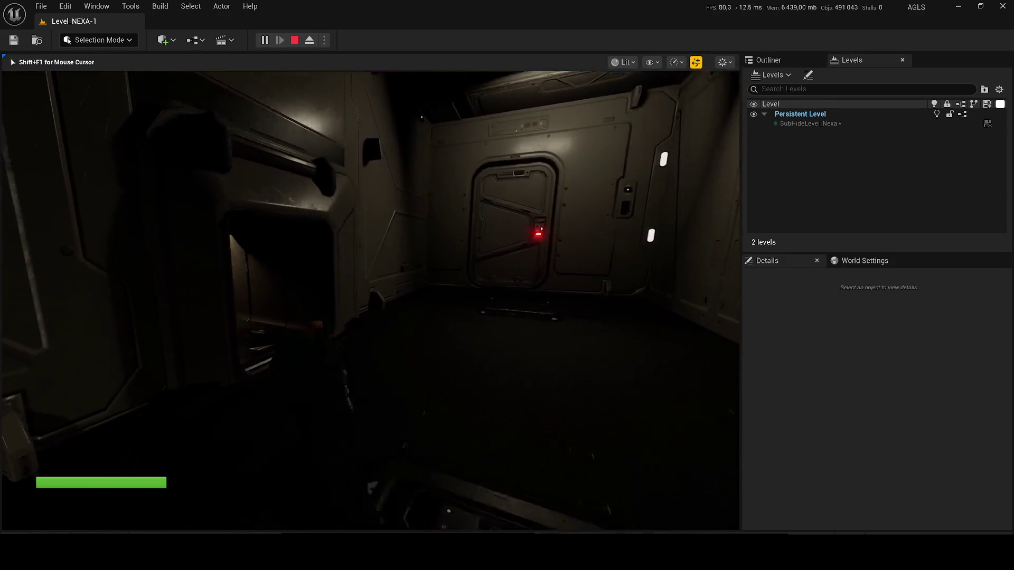
key(w)
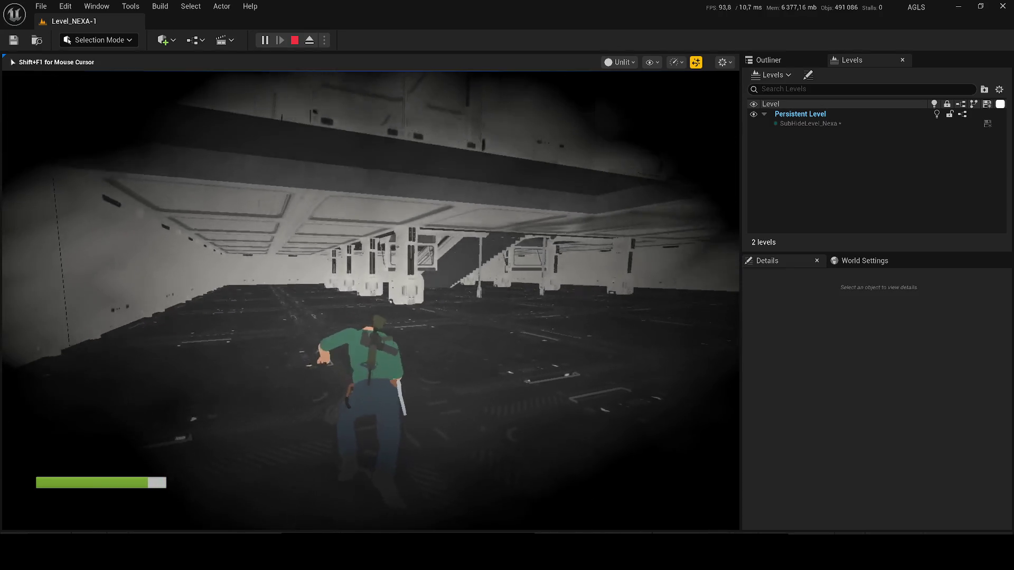
key(Escape)
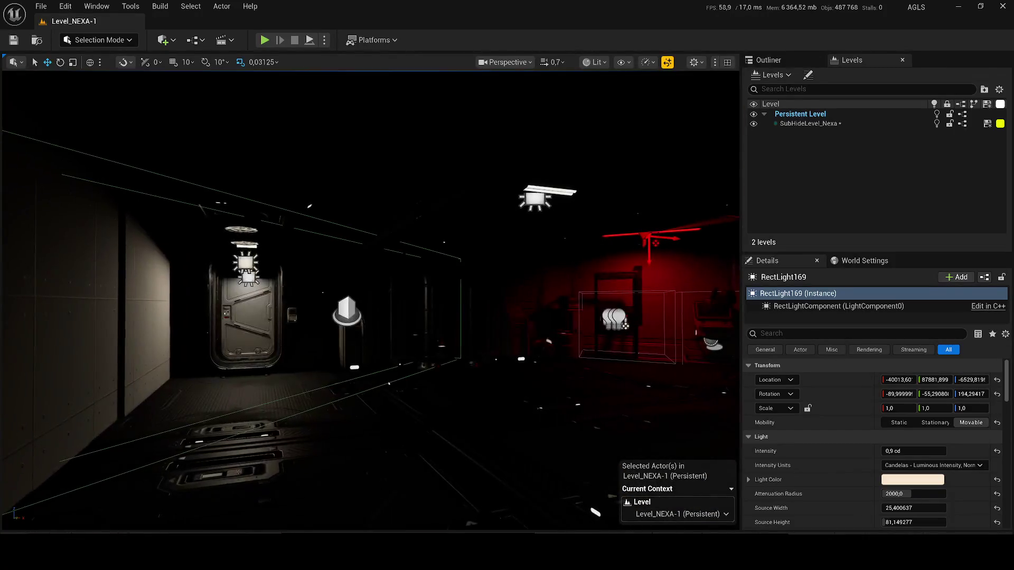
Step: Select and frame the red spot lights in the red room
click(343, 198)
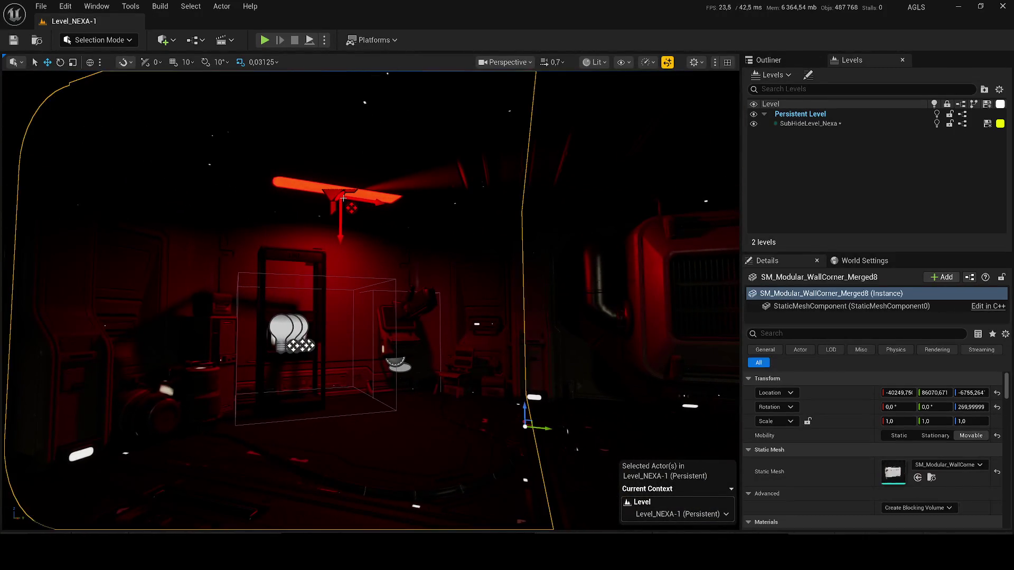
click(350, 207)
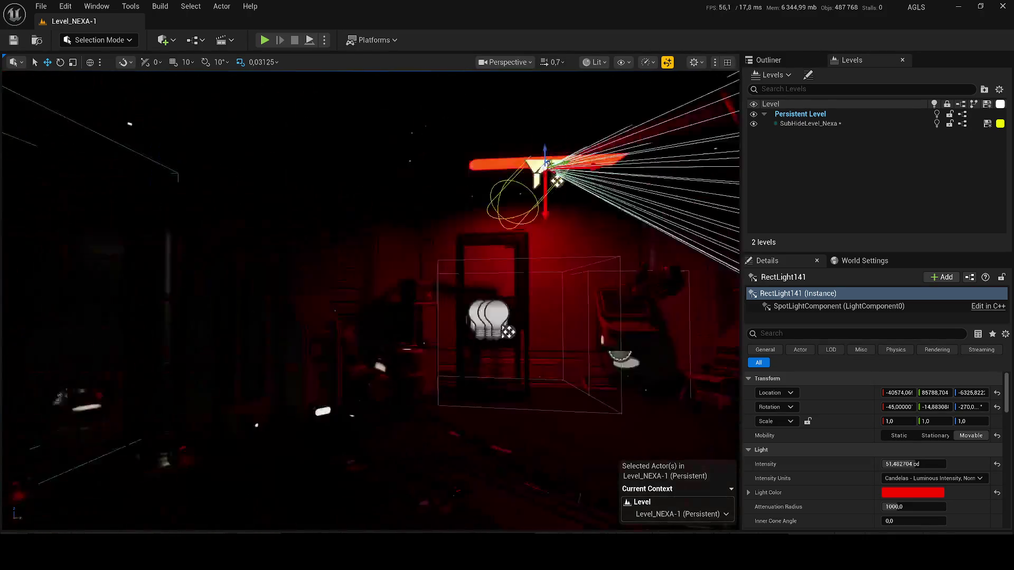
key(f)
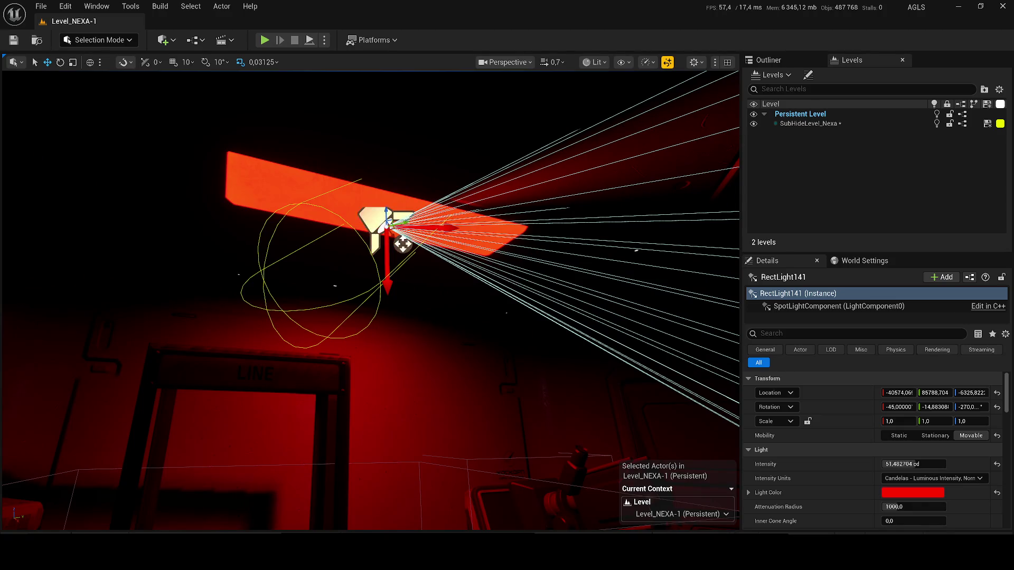
click(387, 259)
key(f)
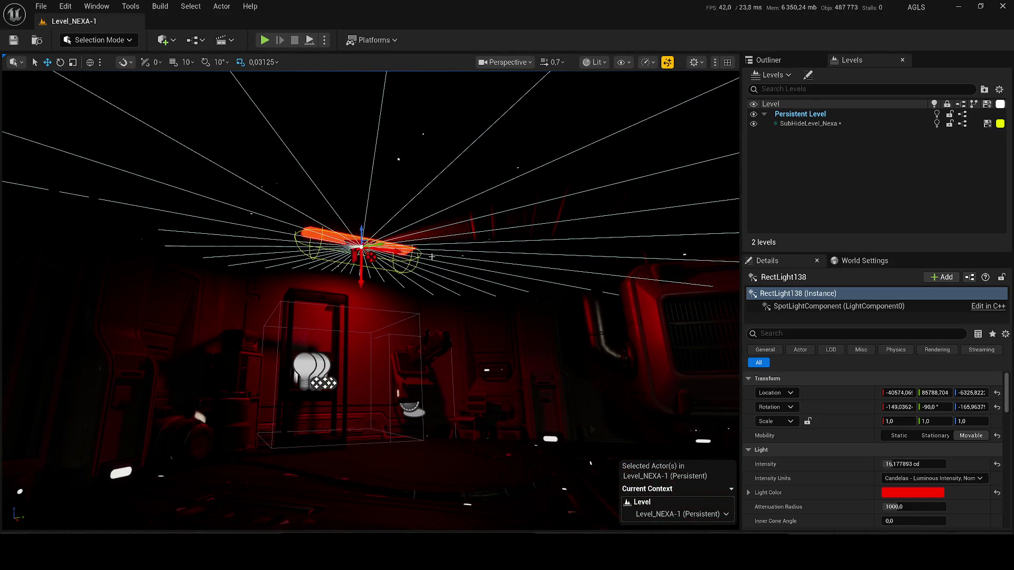
scroll(372, 257, down, 5)
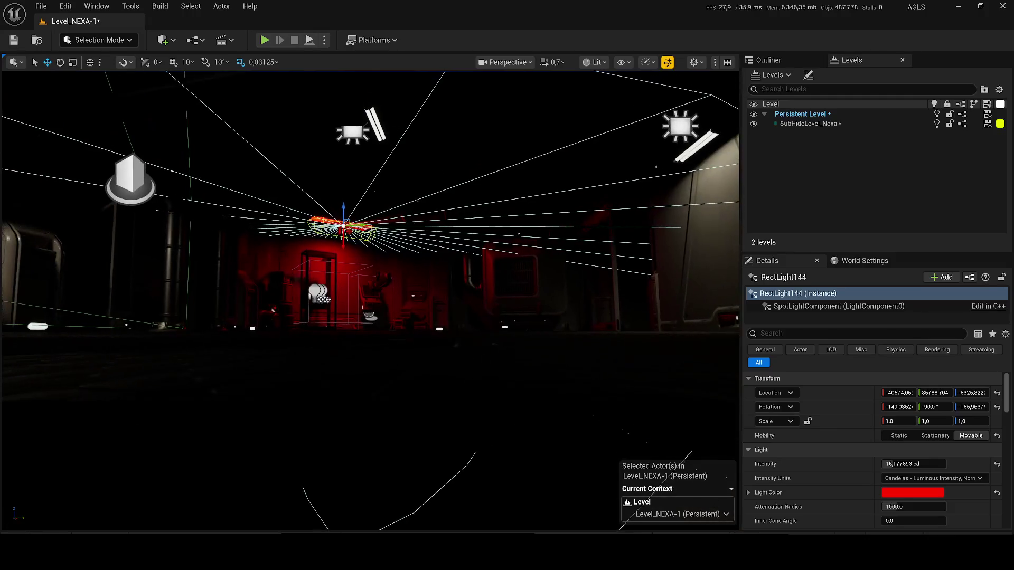
scroll(375, 186, up, 1)
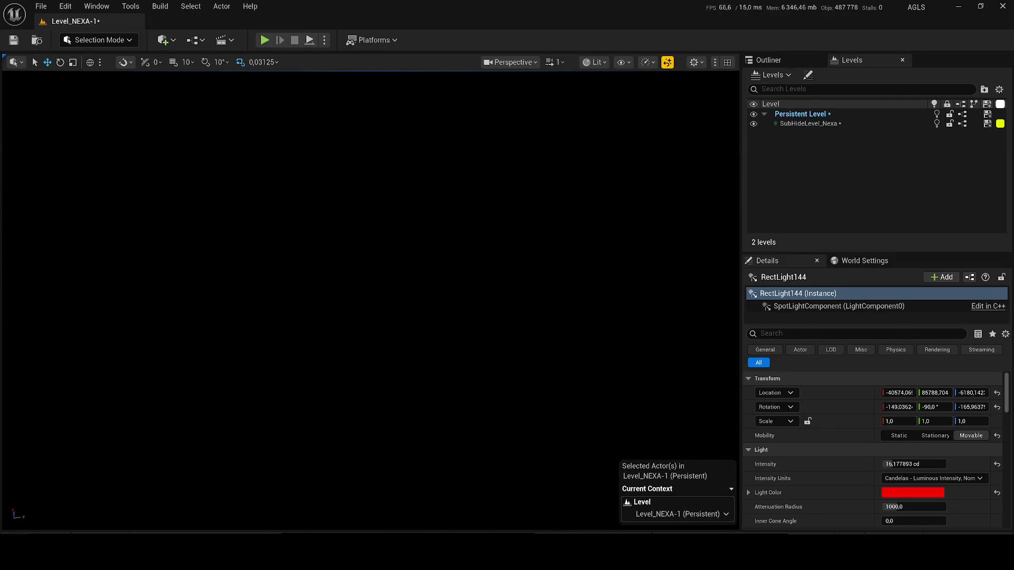
Step: Inspect the light in Wireframe view mode, then return the viewport to Lit
click(592, 64)
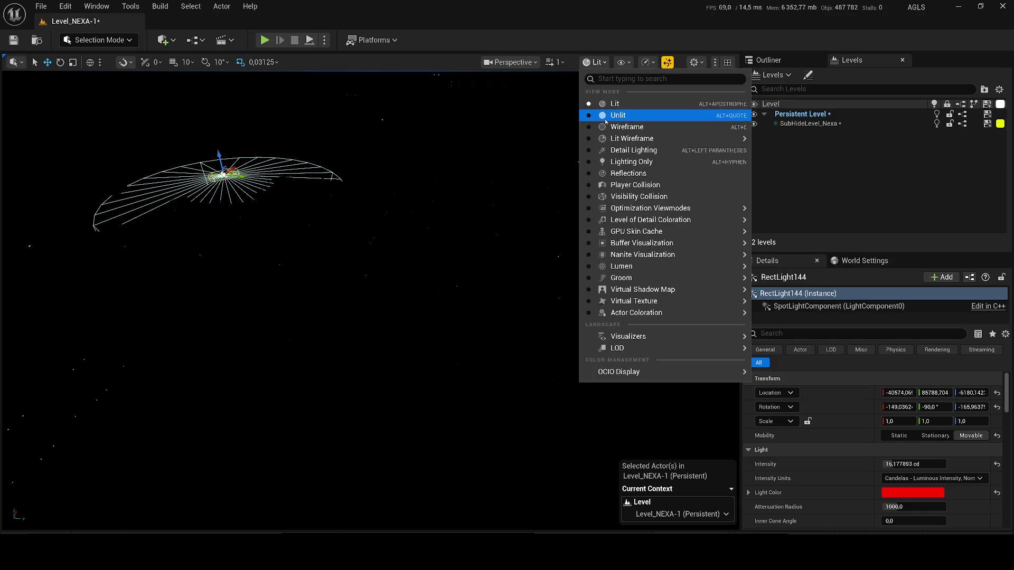
click(607, 121)
key(f)
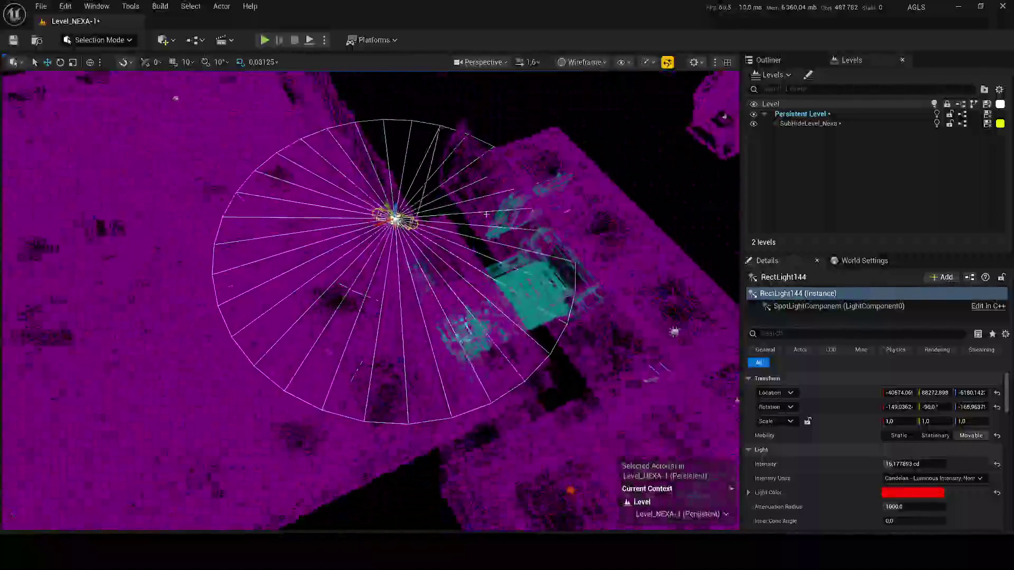
click(584, 62)
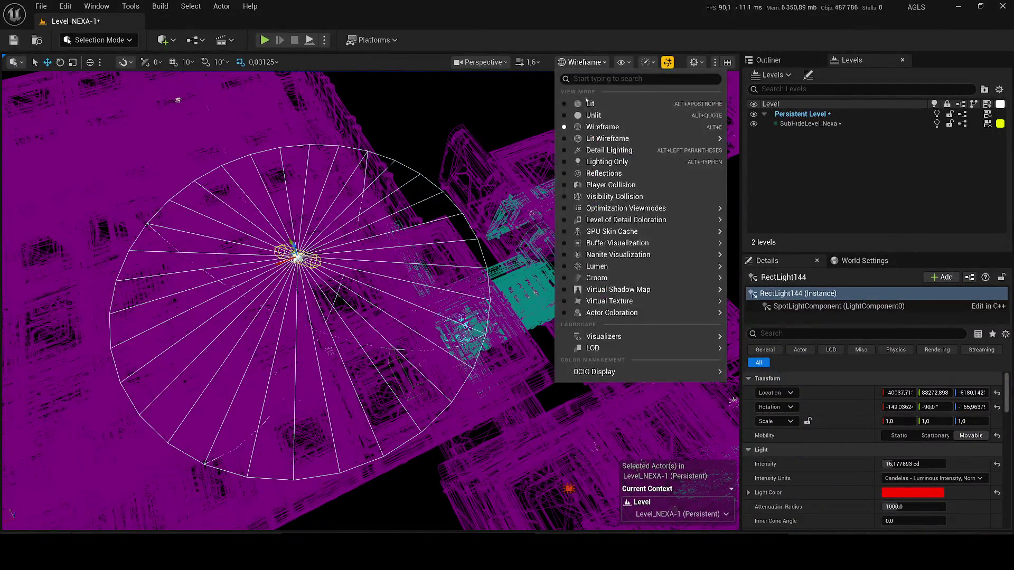
click(602, 100)
scroll(464, 168, down, 5)
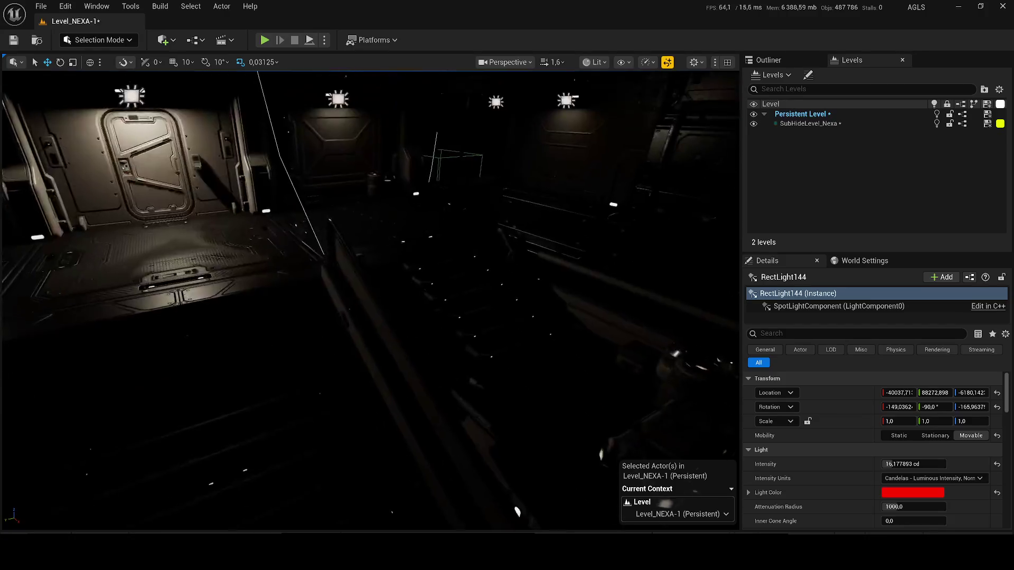
Step: Re-aim the cone of red spot light RectLight145 by rotating it
mouse_move(441, 264)
mouse_down()
mouse_move(481, 210)
mouse_move(225, 217)
mouse_move(156, 158)
mouse_move(180, 332)
mouse_move(171, 332)
mouse_up()
mouse_move(334, 313)
mouse_down()
mouse_move(580, 109)
mouse_move(625, 108)
mouse_move(581, 153)
mouse_move(612, 179)
mouse_move(565, 275)
mouse_up()
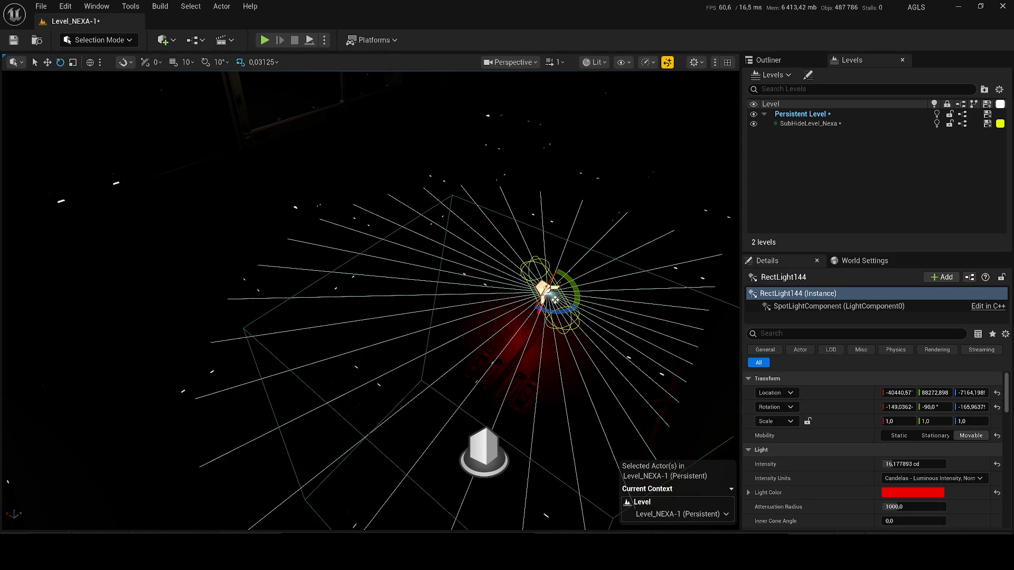
mouse_move(574, 298)
mouse_down()
mouse_move(583, 286)
mouse_move(392, 158)
mouse_move(91, 328)
mouse_move(261, 215)
mouse_move(230, 240)
mouse_move(302, 227)
mouse_up()
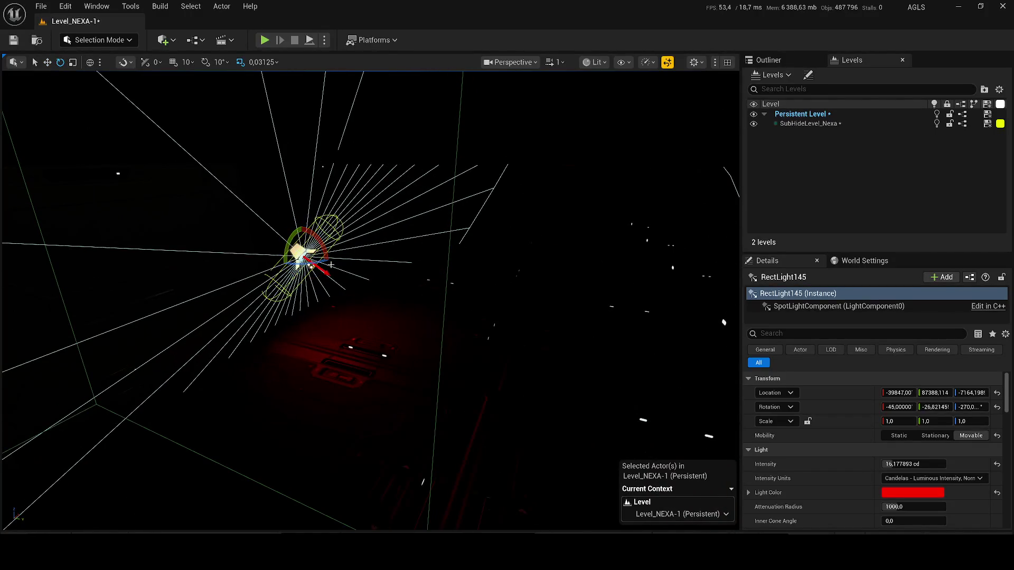
mouse_move(311, 264)
mouse_down()
mouse_move(363, 215)
mouse_move(593, 227)
mouse_move(451, 295)
mouse_up()
mouse_move(380, 291)
mouse_down()
mouse_move(434, 301)
mouse_move(199, 324)
mouse_move(339, 403)
mouse_move(604, 306)
mouse_move(474, 281)
mouse_up()
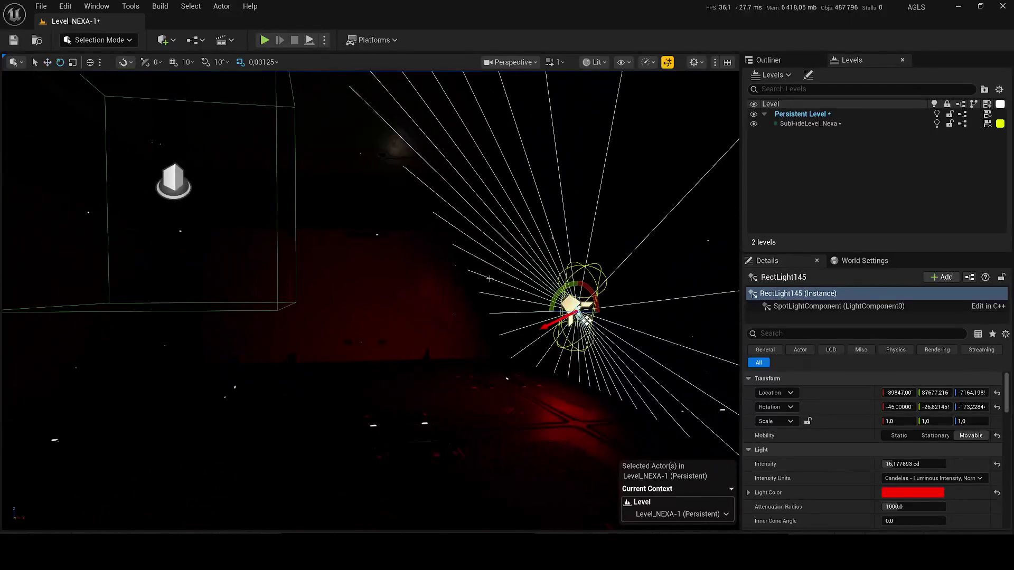
mouse_move(546, 295)
mouse_down()
mouse_move(604, 319)
mouse_move(64, 484)
mouse_up()
key(f)
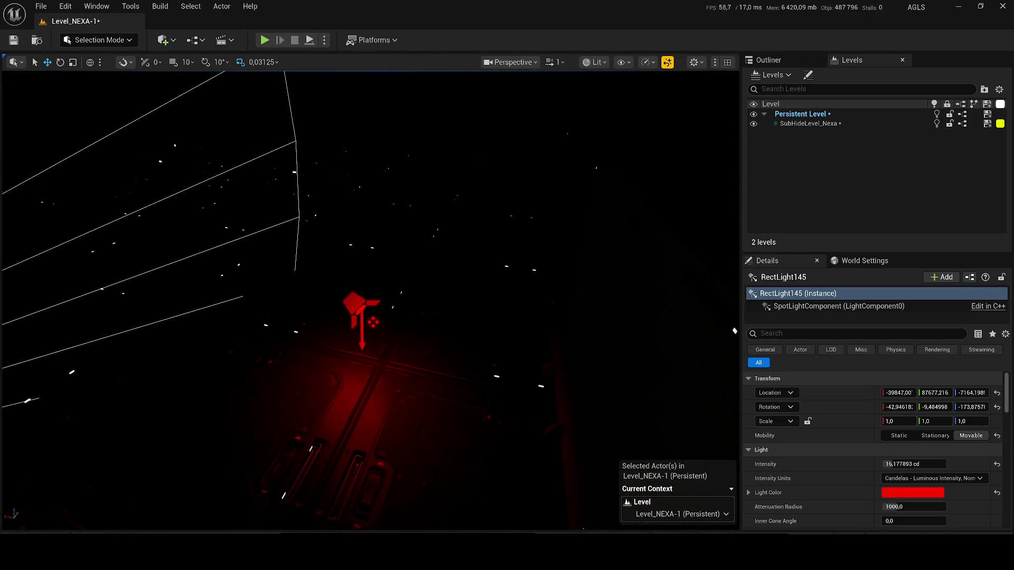
key(Escape)
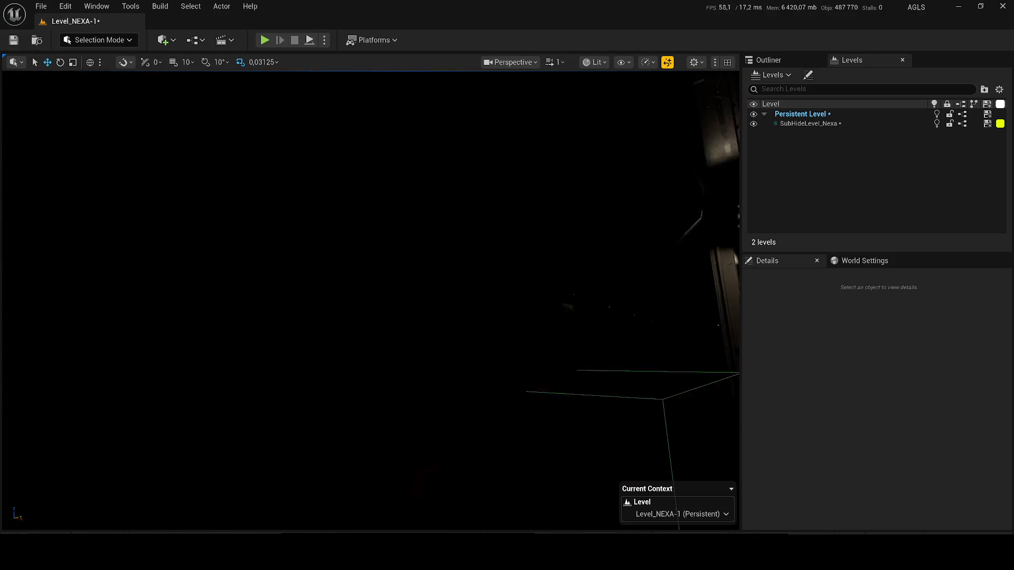
Step: Move and re-angle red spot light RectLight146 above the dark room, then save the level
drag(355, 288, 338, 275)
click(322, 238)
drag(256, 182, 454, 164)
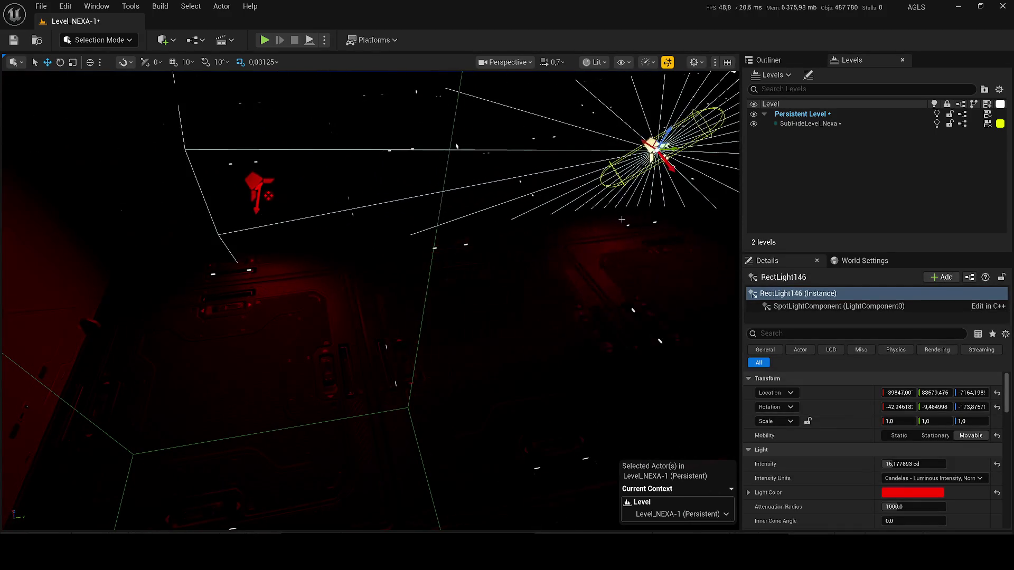
key(e)
mouse_move(530, 164)
mouse_down()
mouse_move(536, 155)
mouse_move(504, 177)
mouse_move(483, 222)
mouse_move(511, 197)
mouse_move(508, 176)
mouse_move(465, 180)
mouse_move(489, 182)
mouse_up()
key(w)
drag(422, 173, 366, 200)
key(ctrl+s)
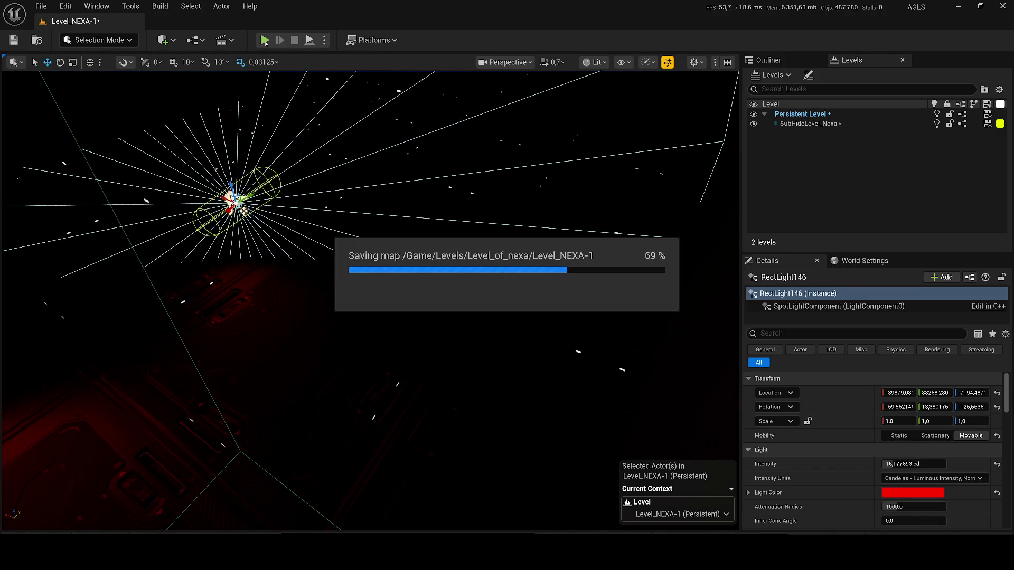
click(265, 40)
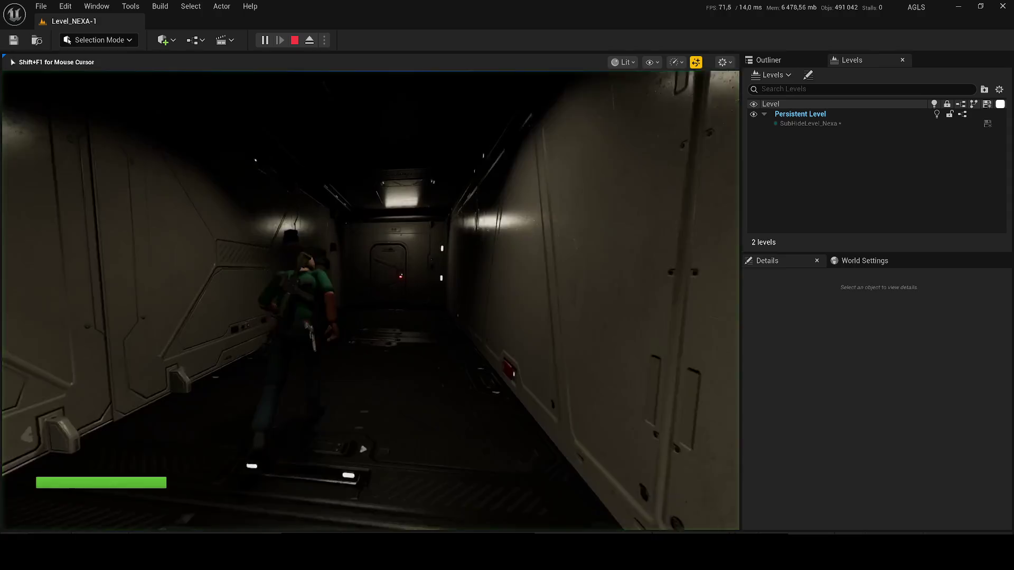
key(w)
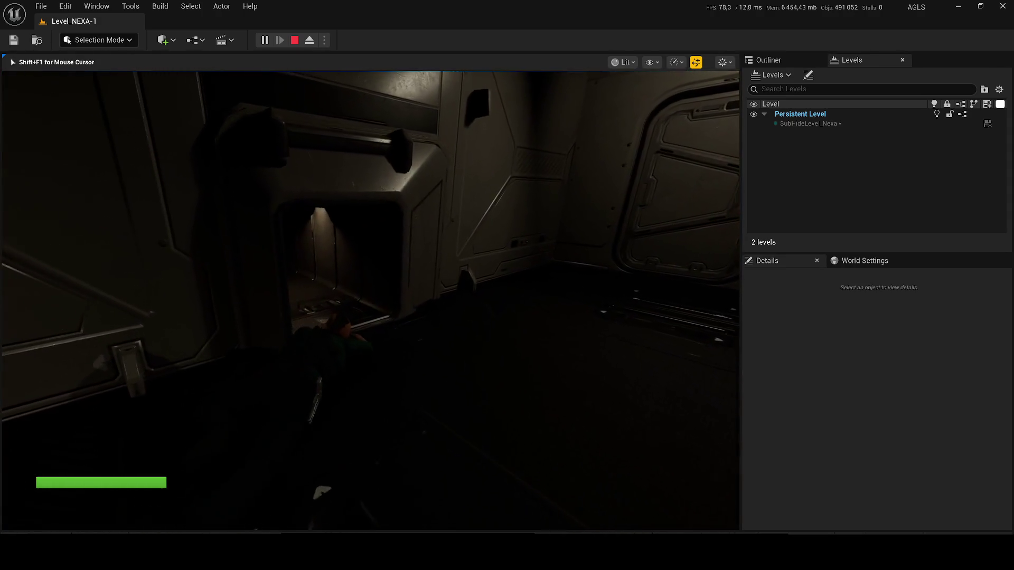
key(w)
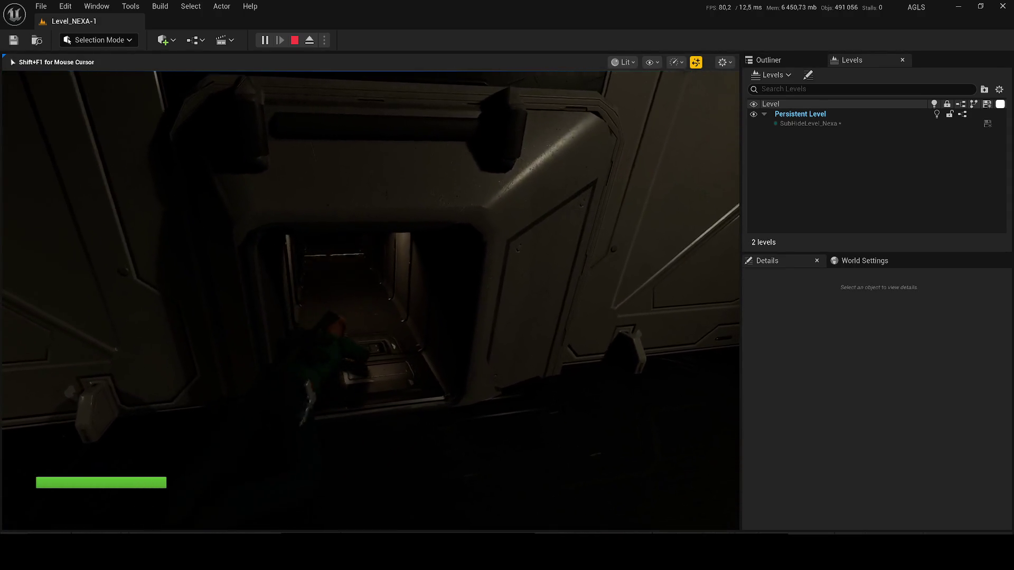
key(w)
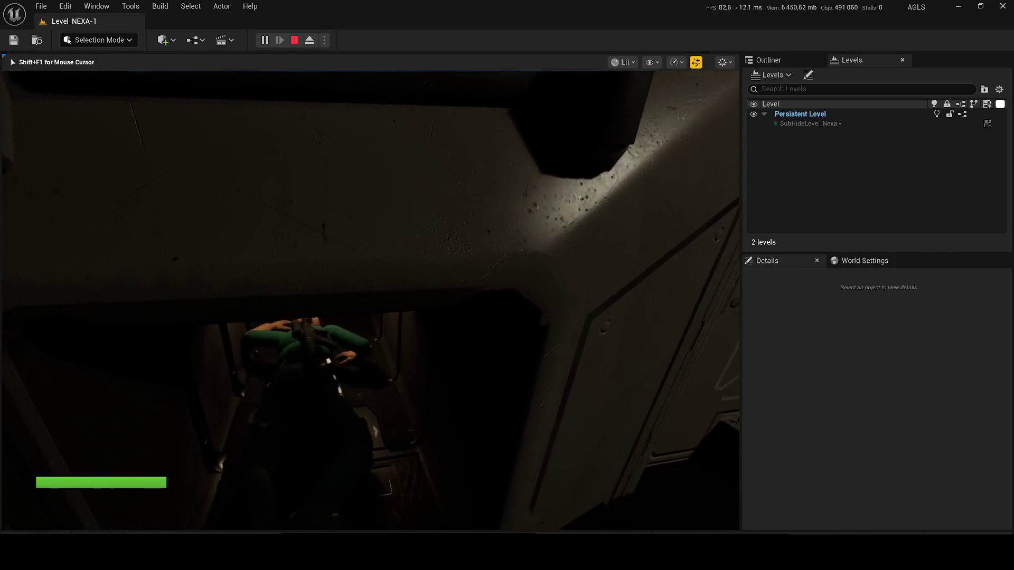
key(w)
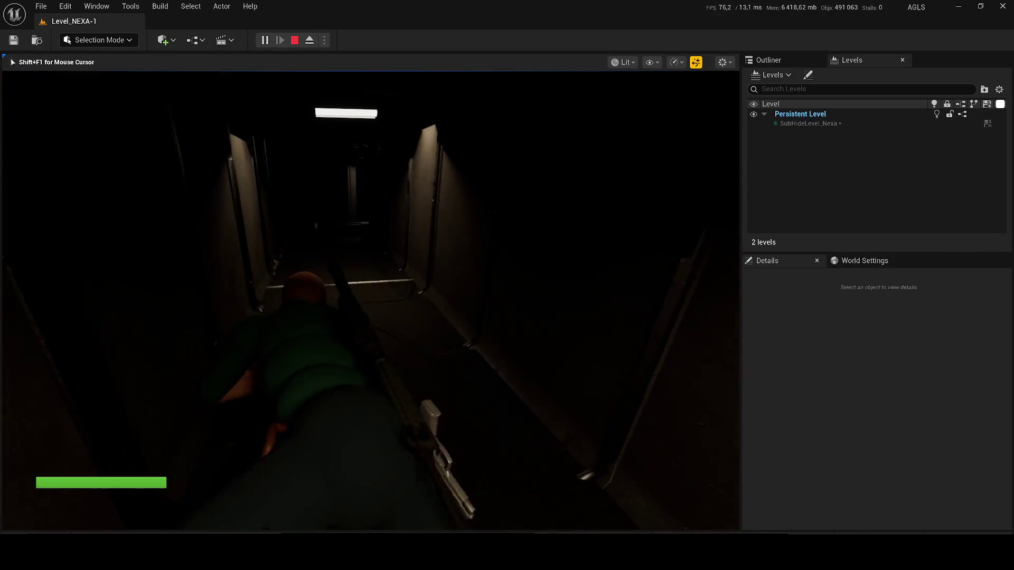
key(w)
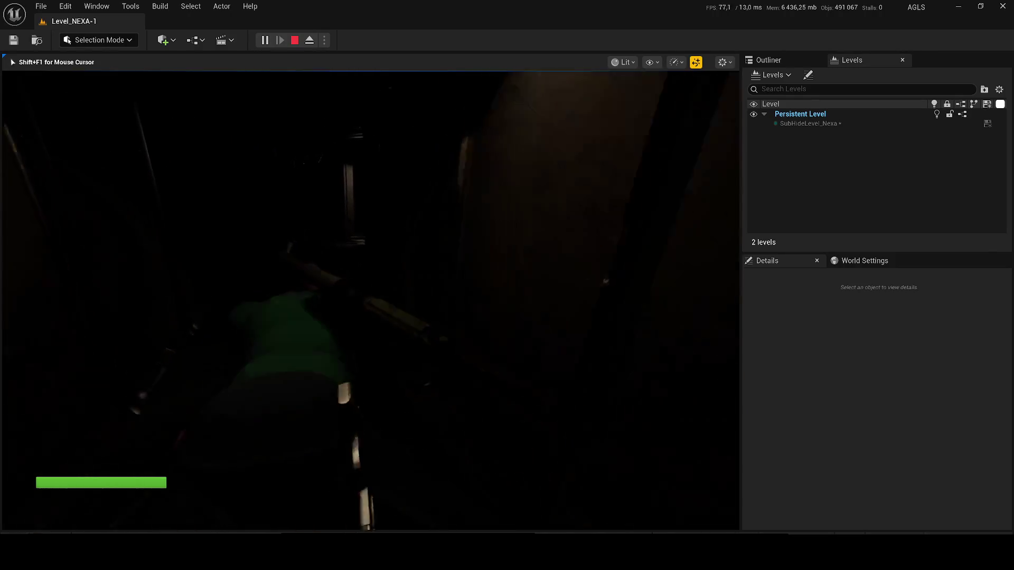
key(w)
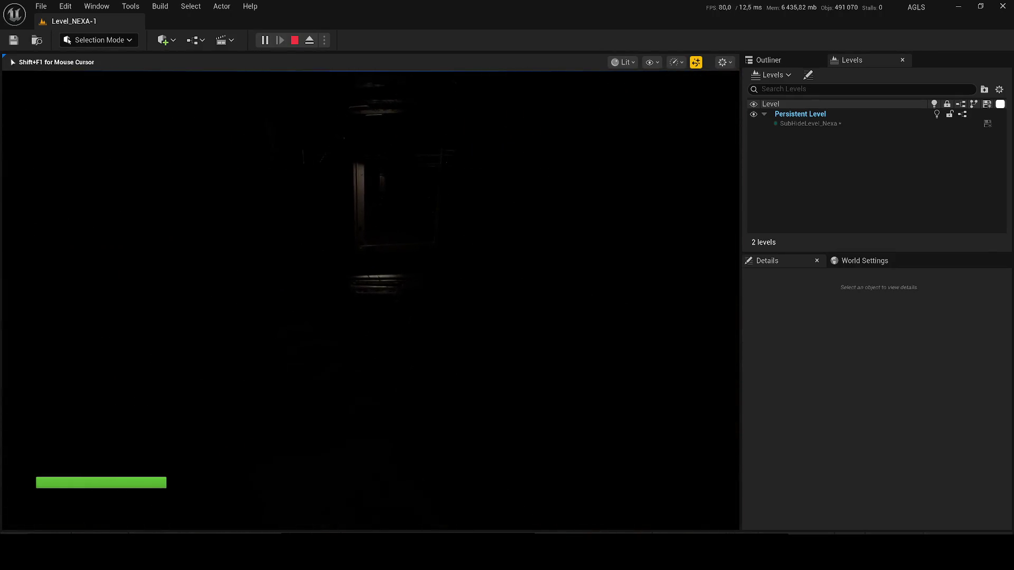
key(w)
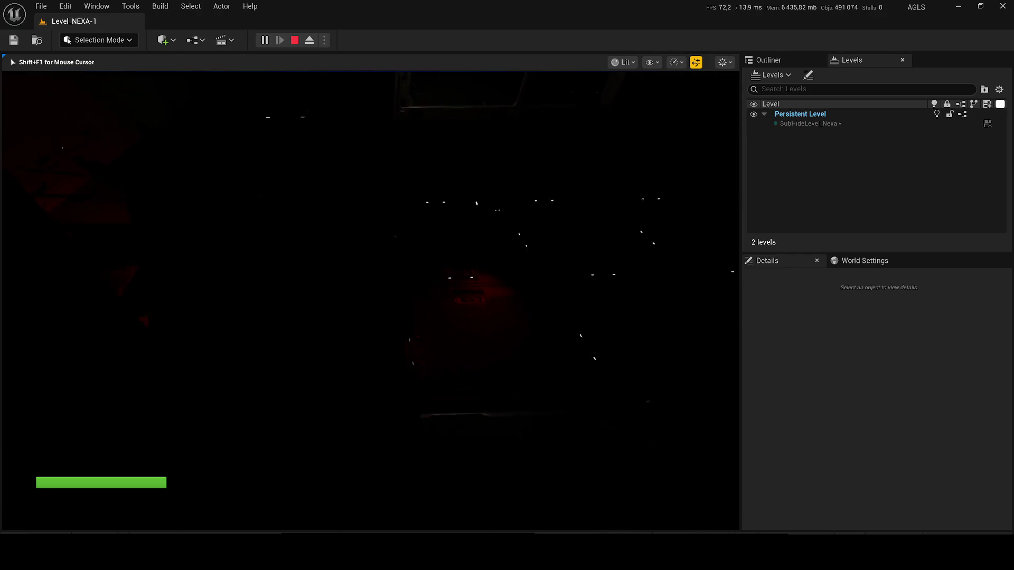
key(w)
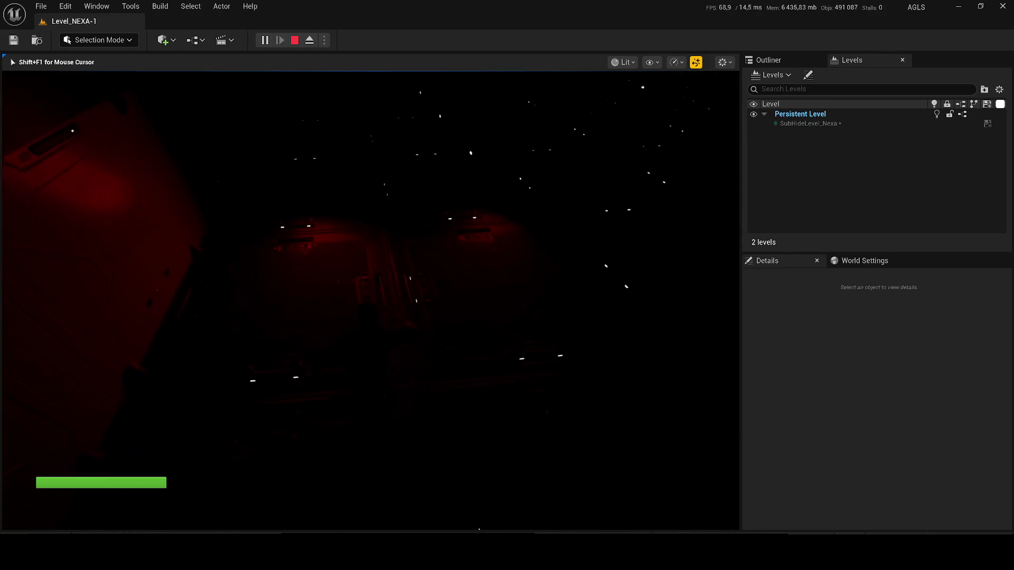
key(w)
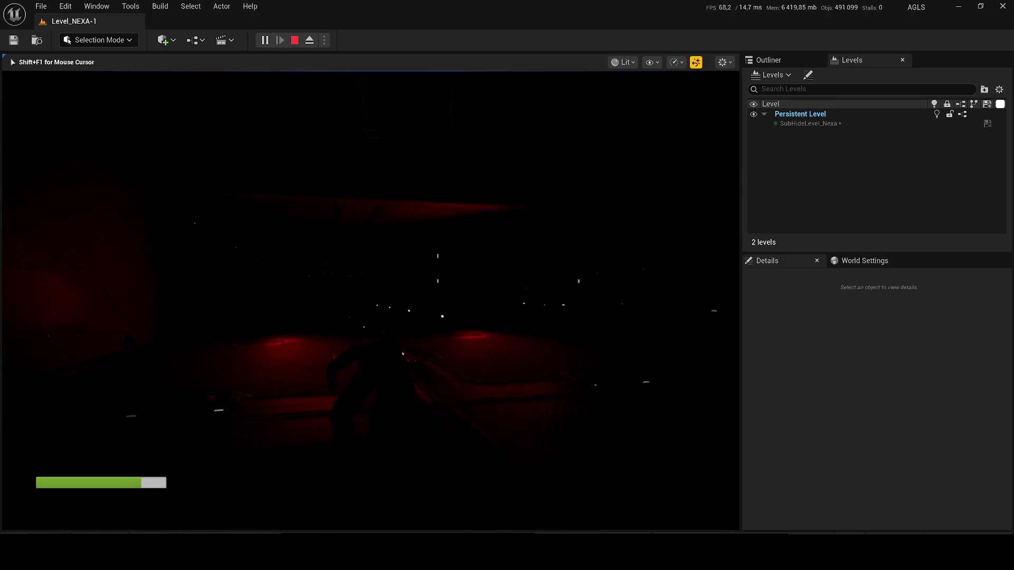
key(Escape)
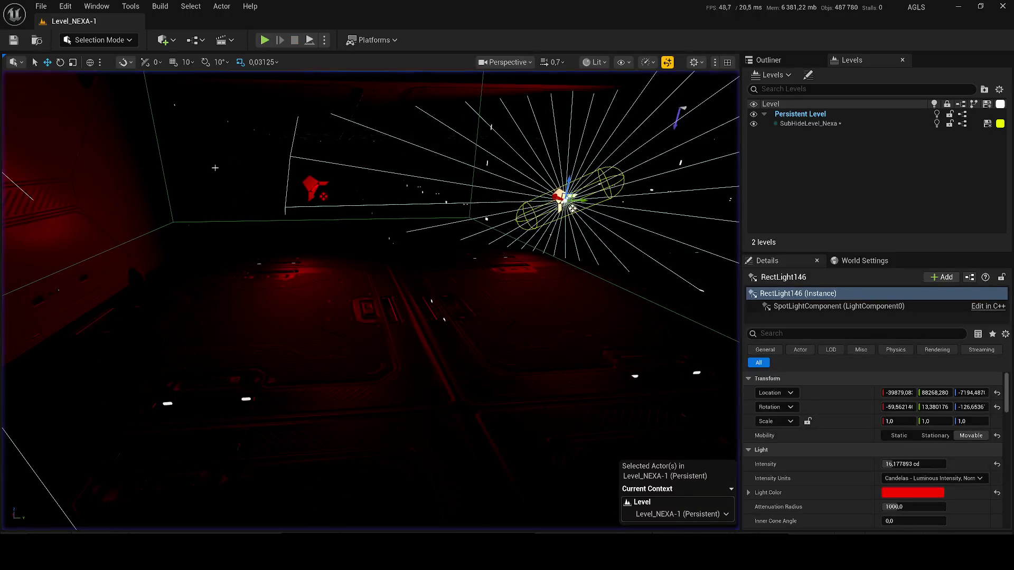
Step: Save the level with its SubHideLevel_Nexa sublevel and re-aim the centre spot light
key(ctrl+s)
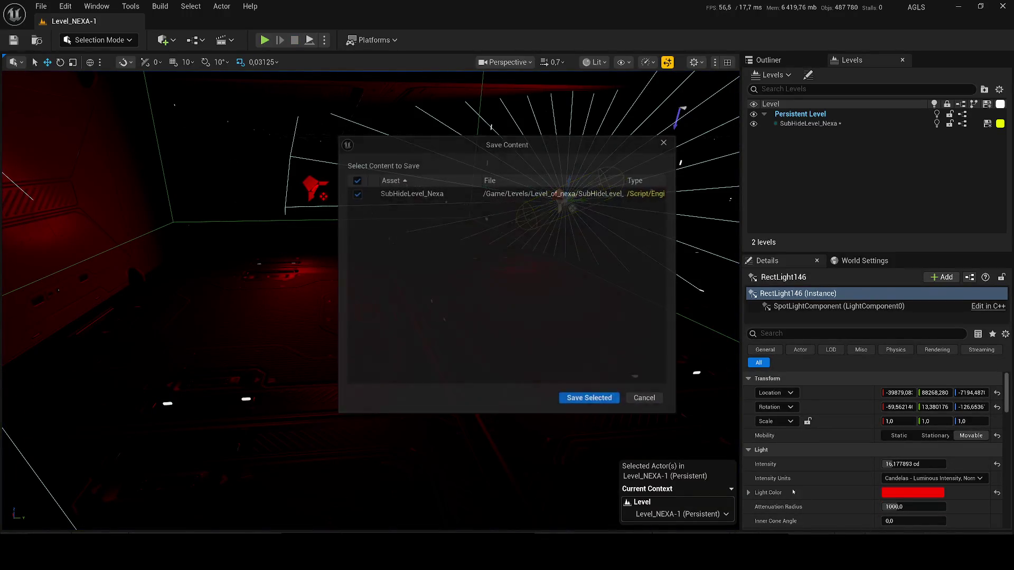
click(587, 400)
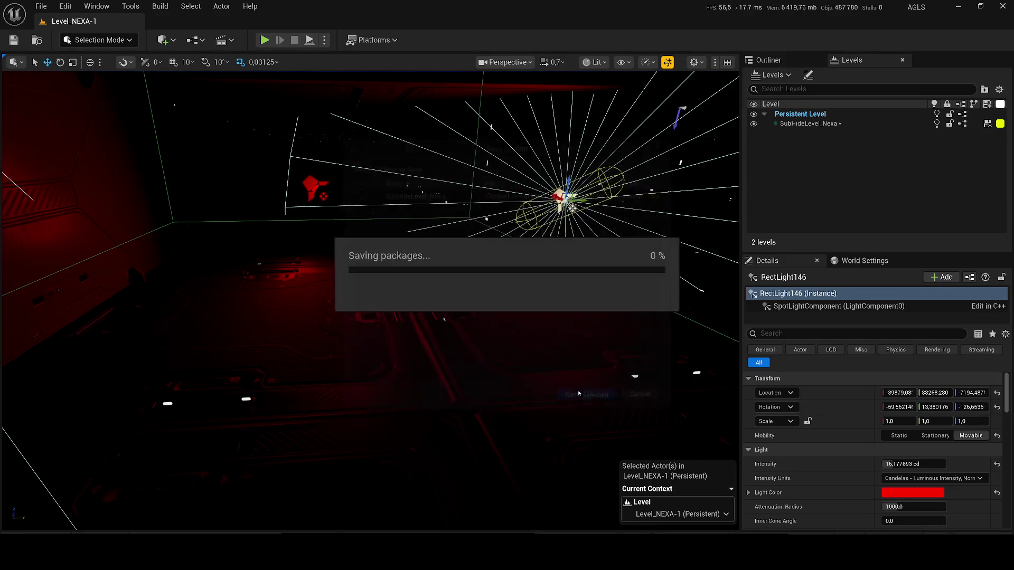
drag(517, 283, 391, 275)
Step: Set both red spot lights' intensity to 80 cd and save the level
ctrl+click(274, 267)
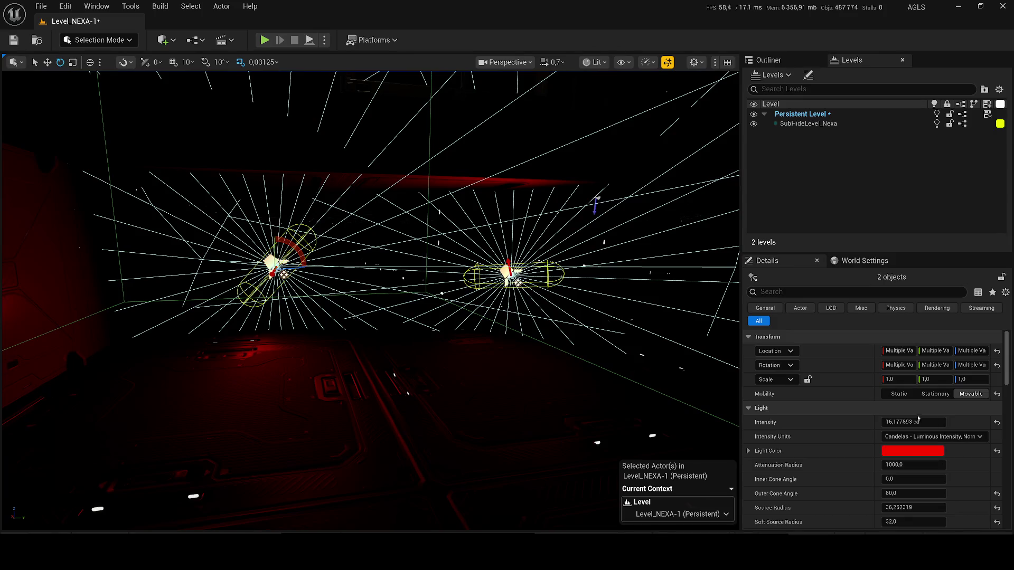
click(918, 421)
text(80)
key(Return)
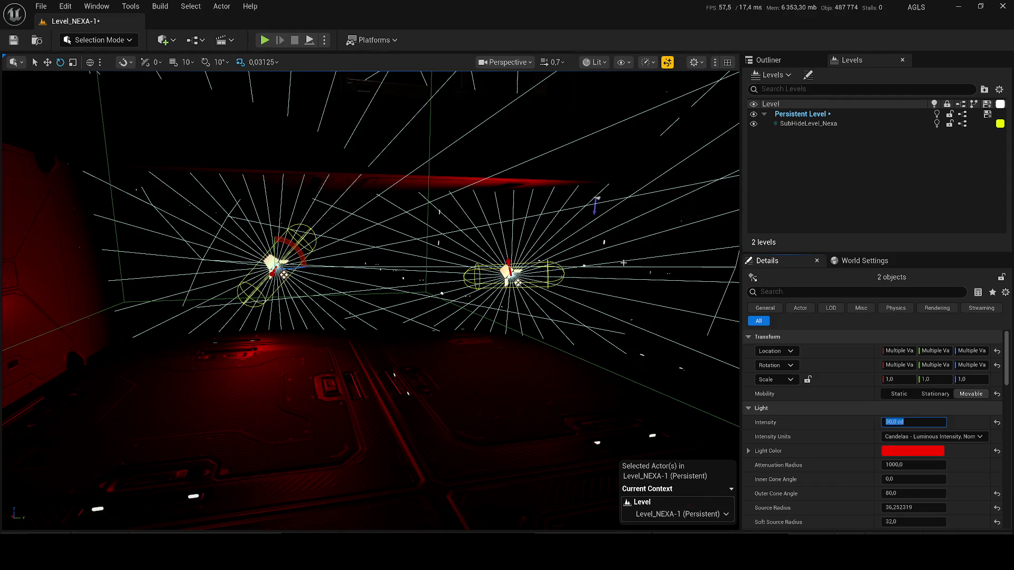
key(ctrl+s)
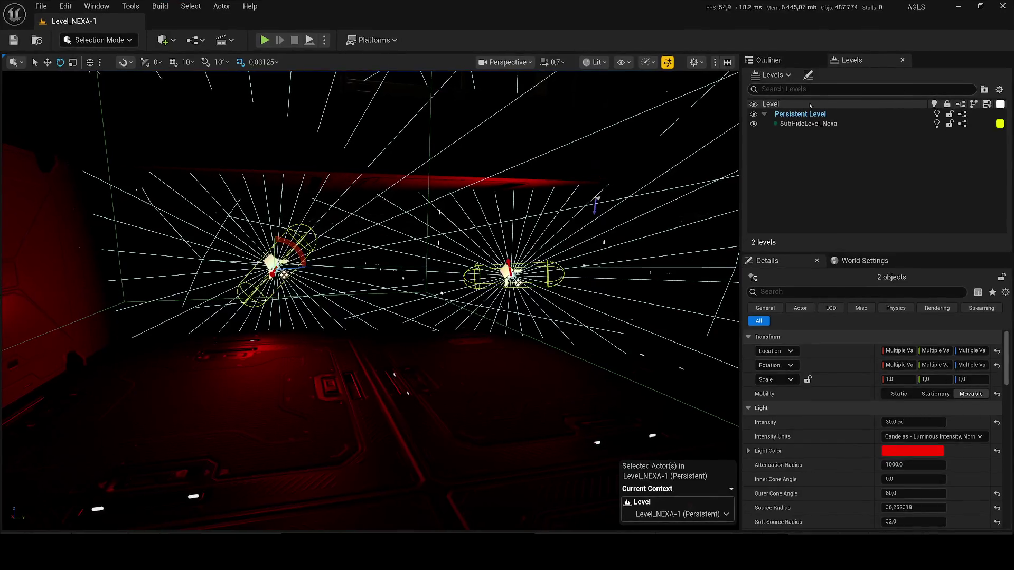
Step: Show the Outliner's actor list and select the level's root entry
click(768, 60)
click(825, 107)
scroll(370, 301, up, 1)
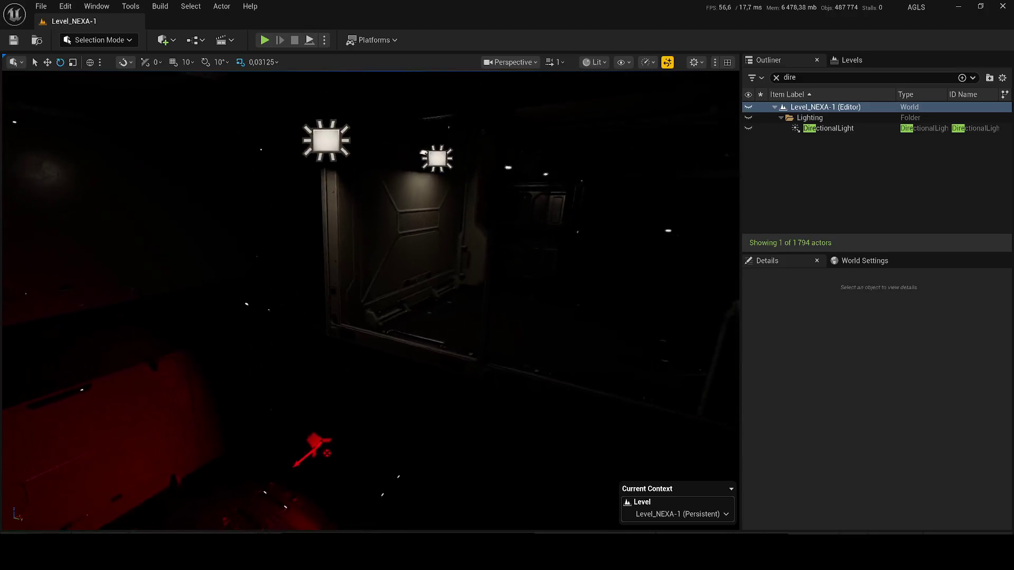
scroll(369, 301, down, 1)
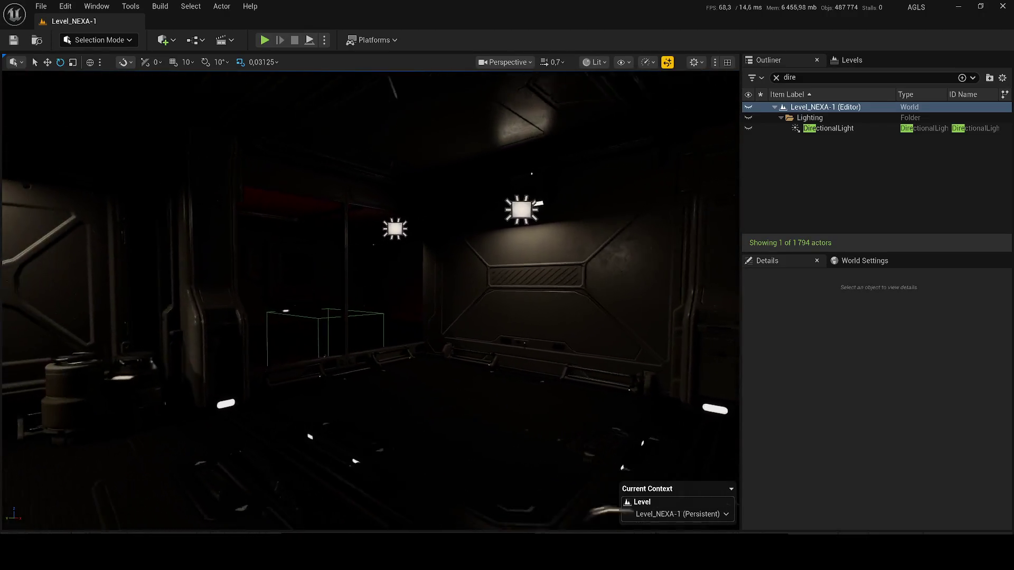
scroll(369, 301, down, 3)
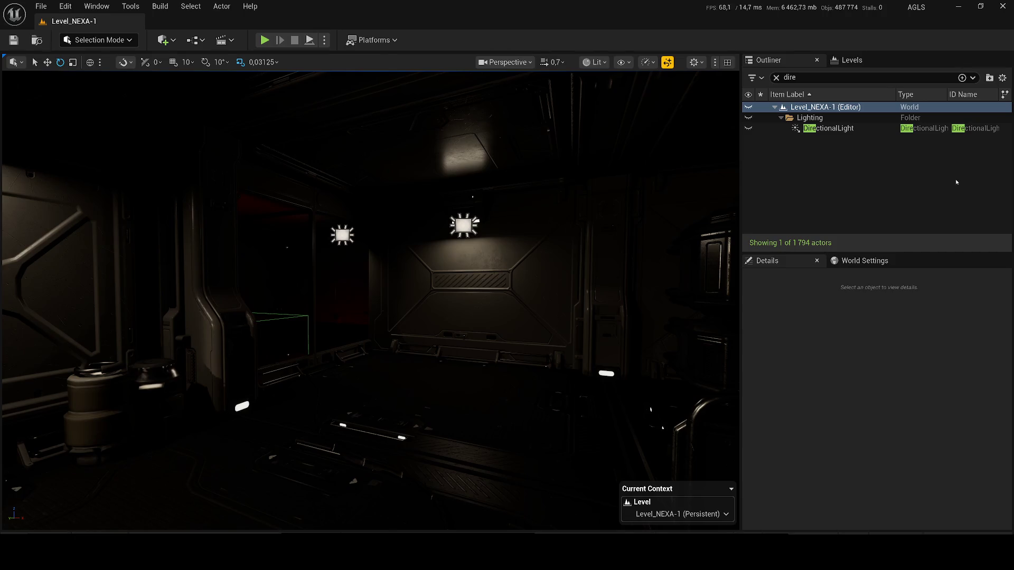